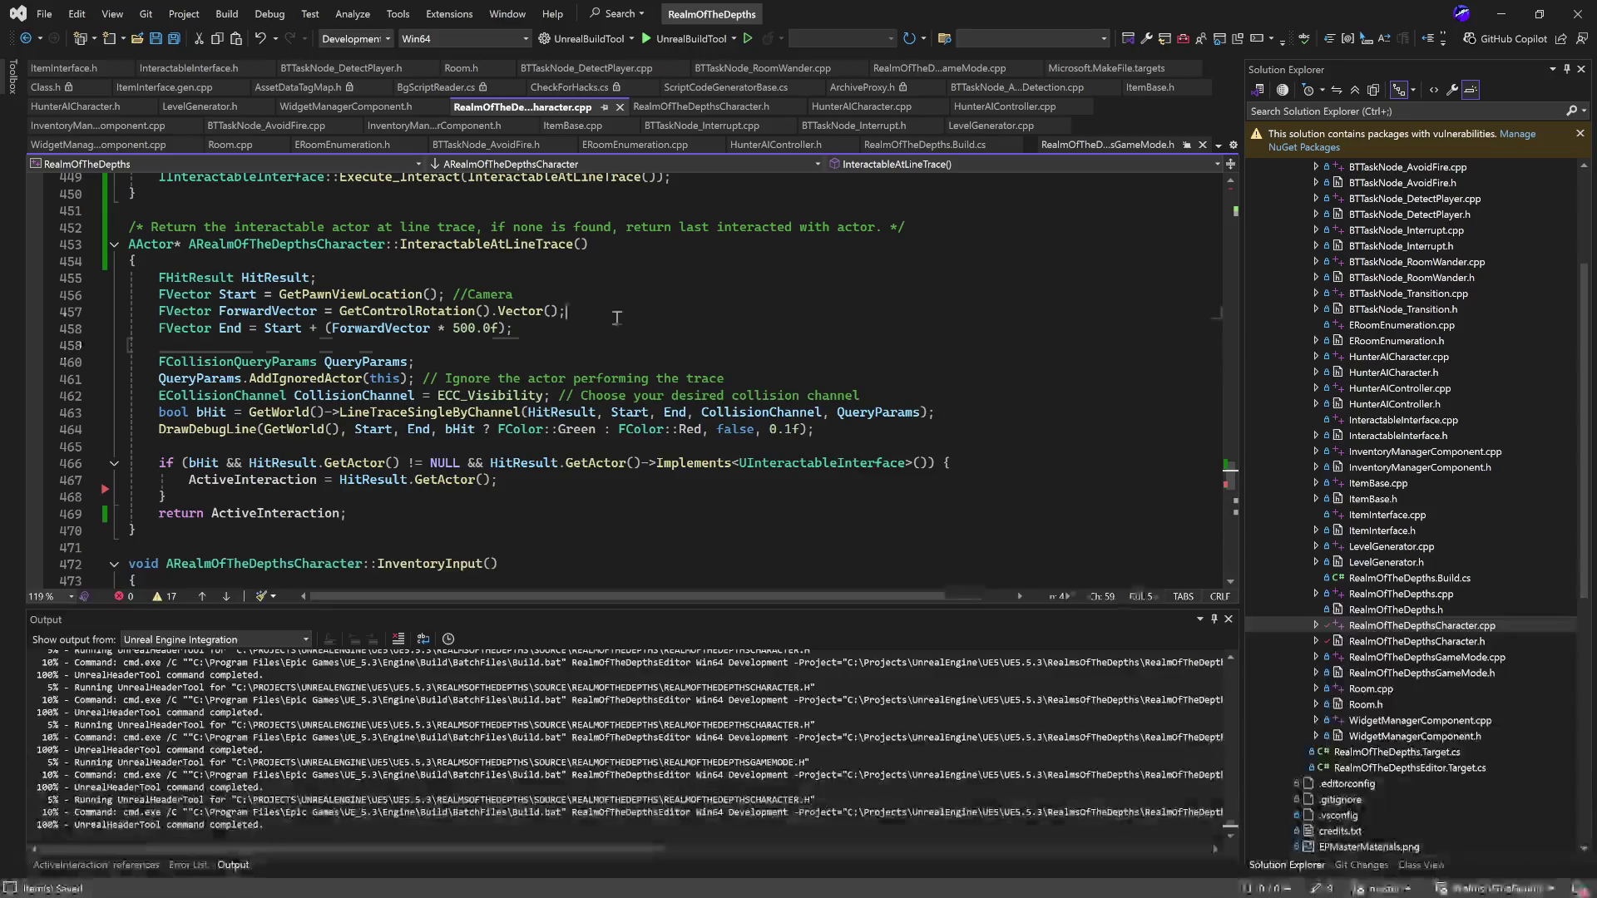
Review the line trace code's HitResult declaration, ActiveInteraction block, DrawDebugLine and ignored-actor query parameter
{"action": "left_click", "coordinate": [614, 279]}
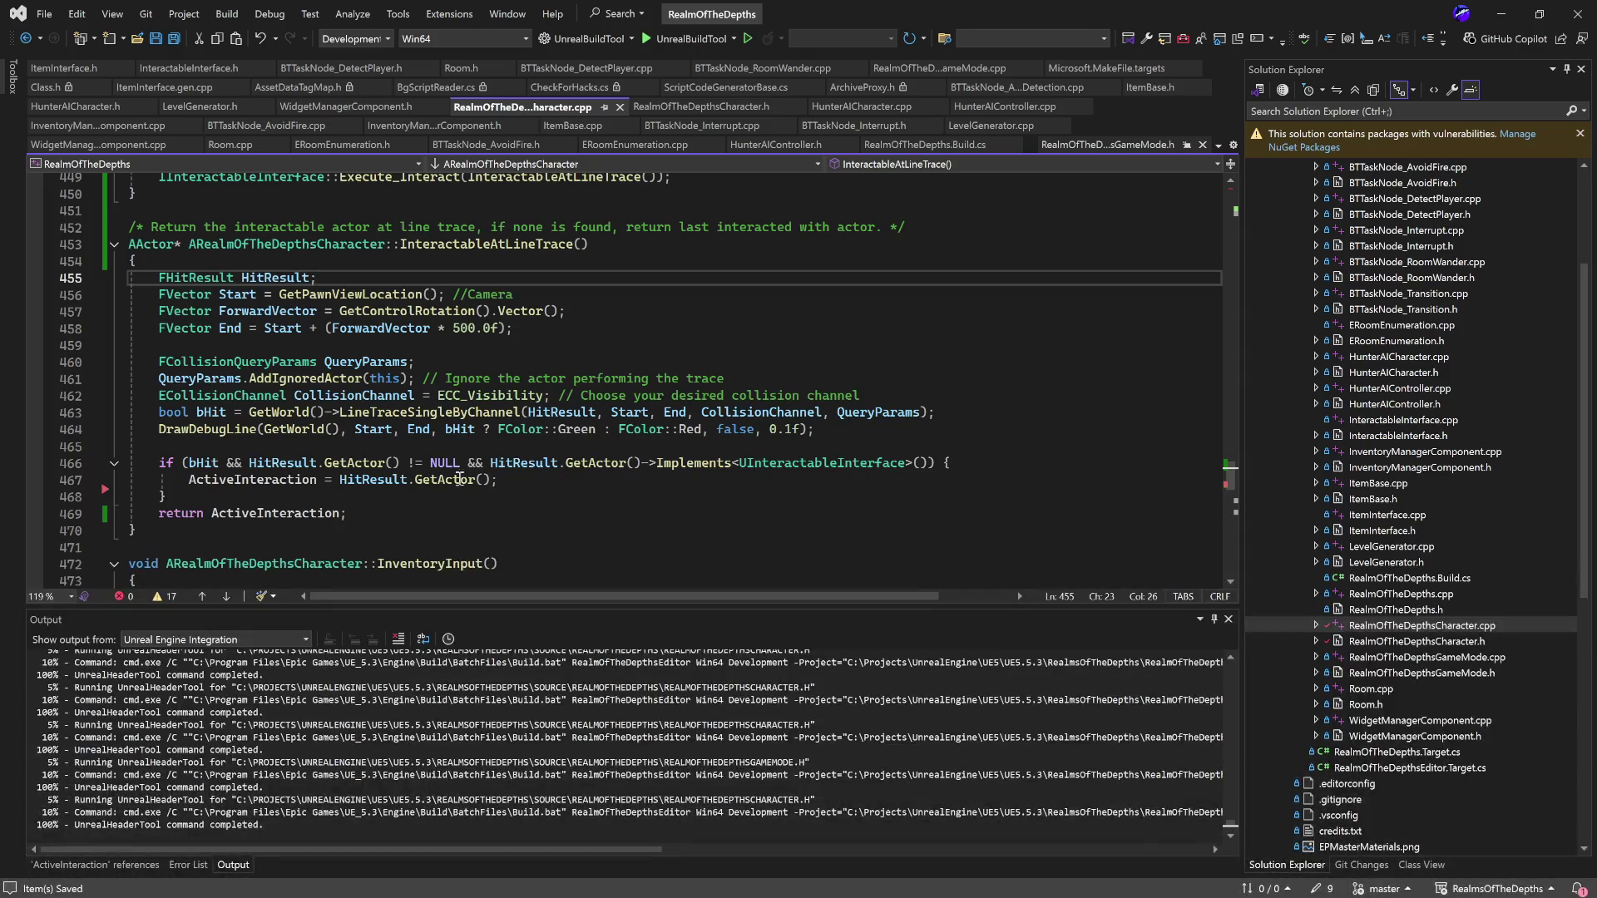
{"action": "left_click", "coordinate": [306, 496]}
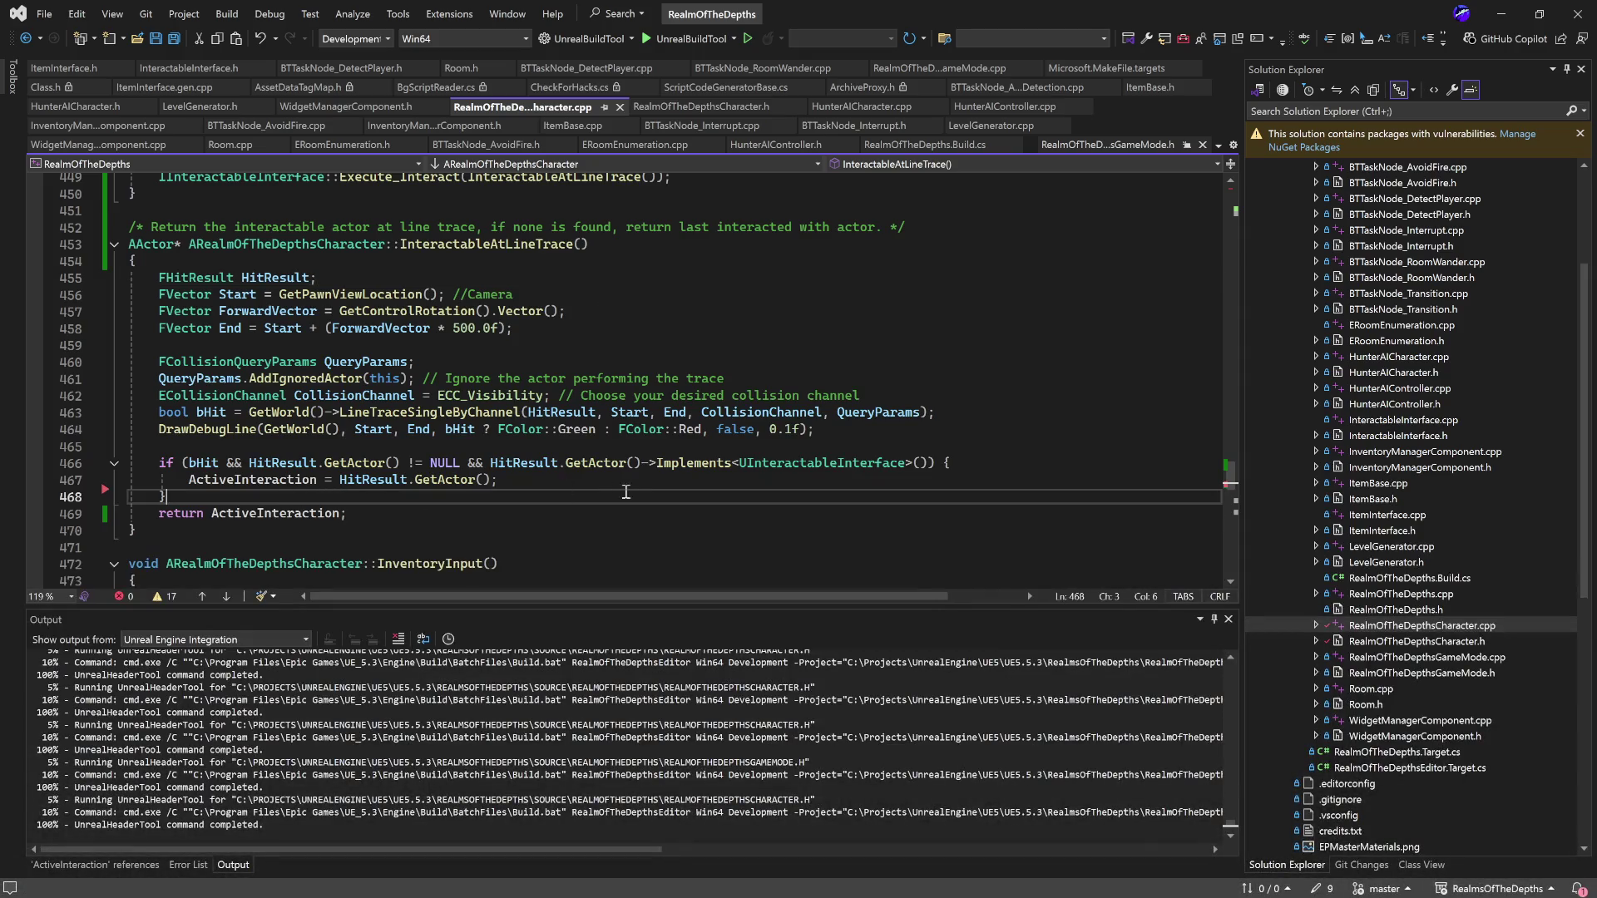
{"action": "left_click", "coordinate": [958, 407]}
{"action": "left_click", "coordinate": [959, 397]}
{"action": "left_click", "coordinate": [961, 381]}
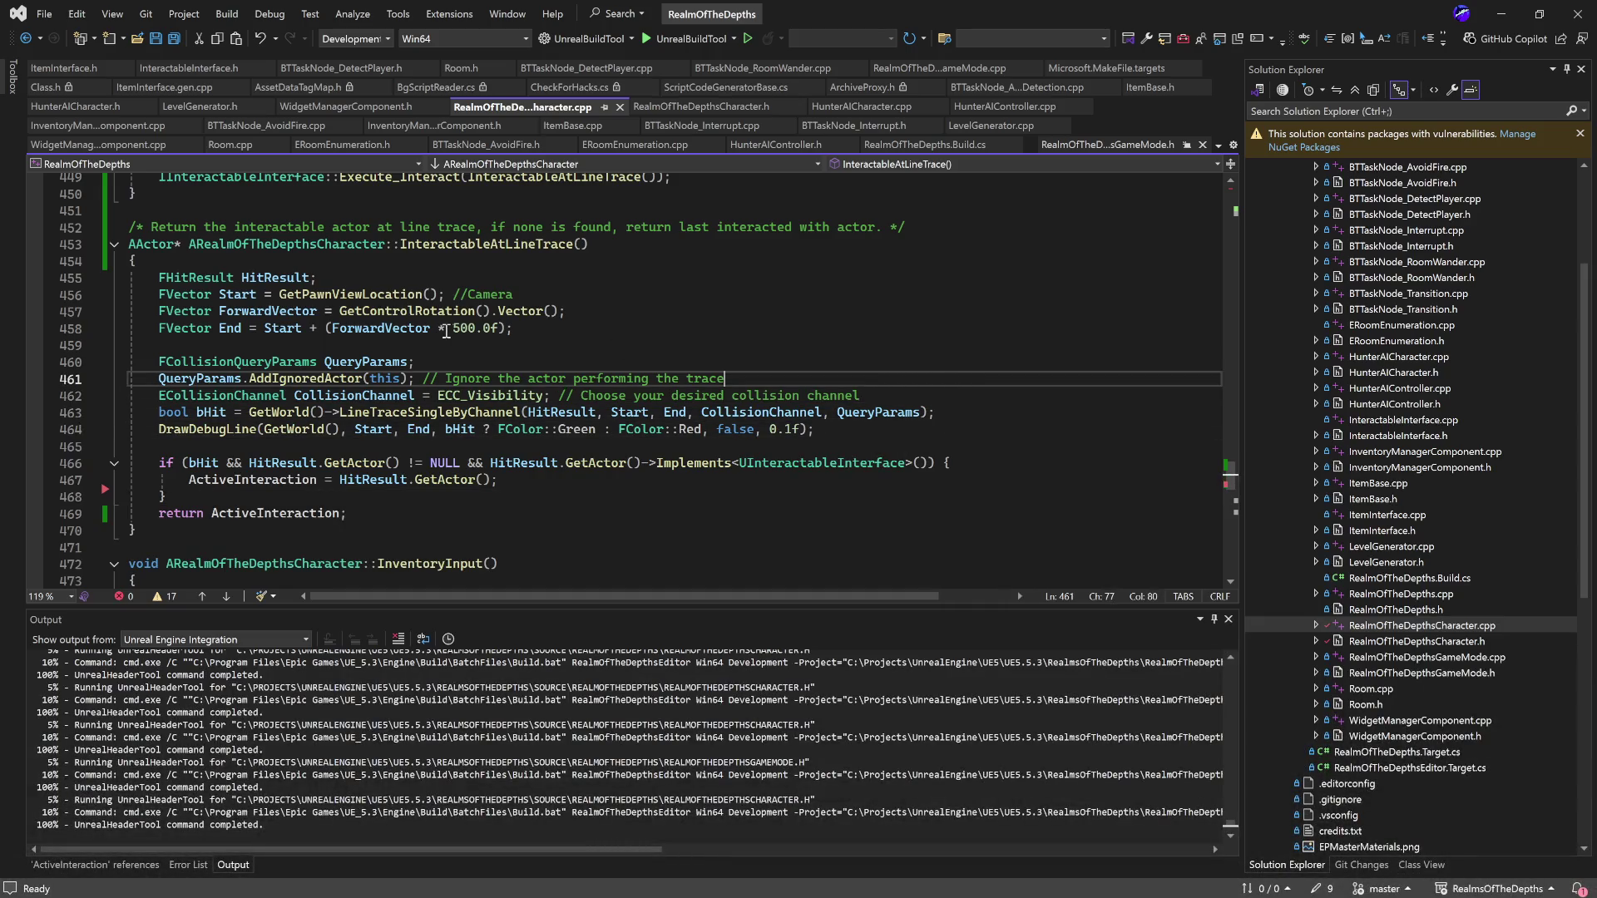
Return to the if block's end, then switch to the Unreal Editor's TestProgress level showing BP_ItemUsedOn
{"action": "left_click", "coordinate": [573, 502]}
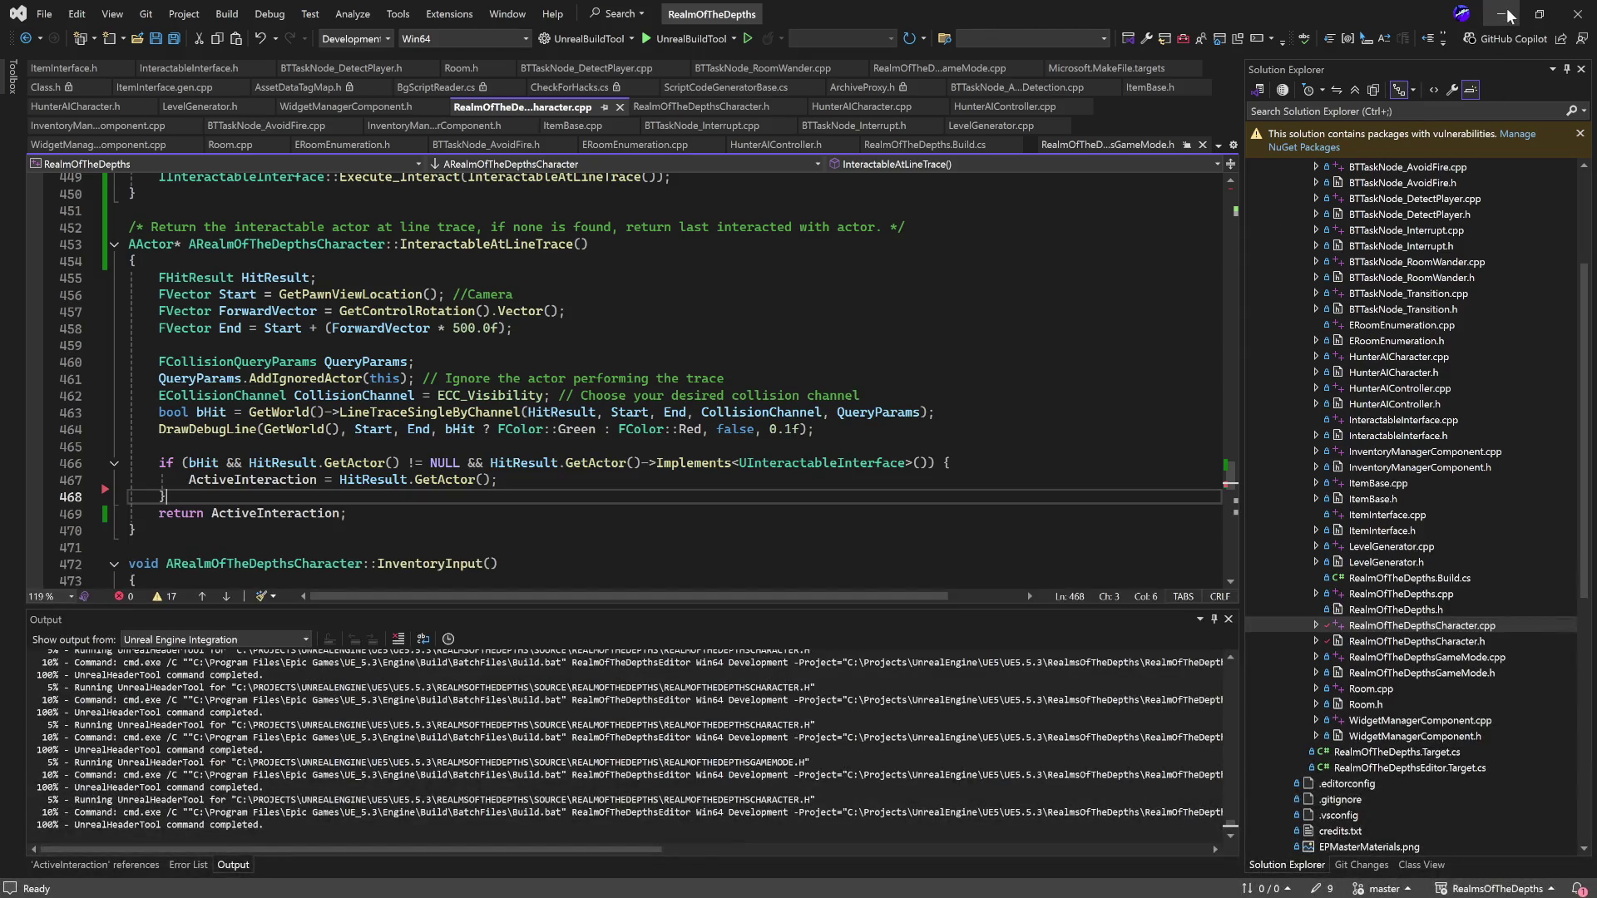
{"action": "key", "text": "alt+Tab"}
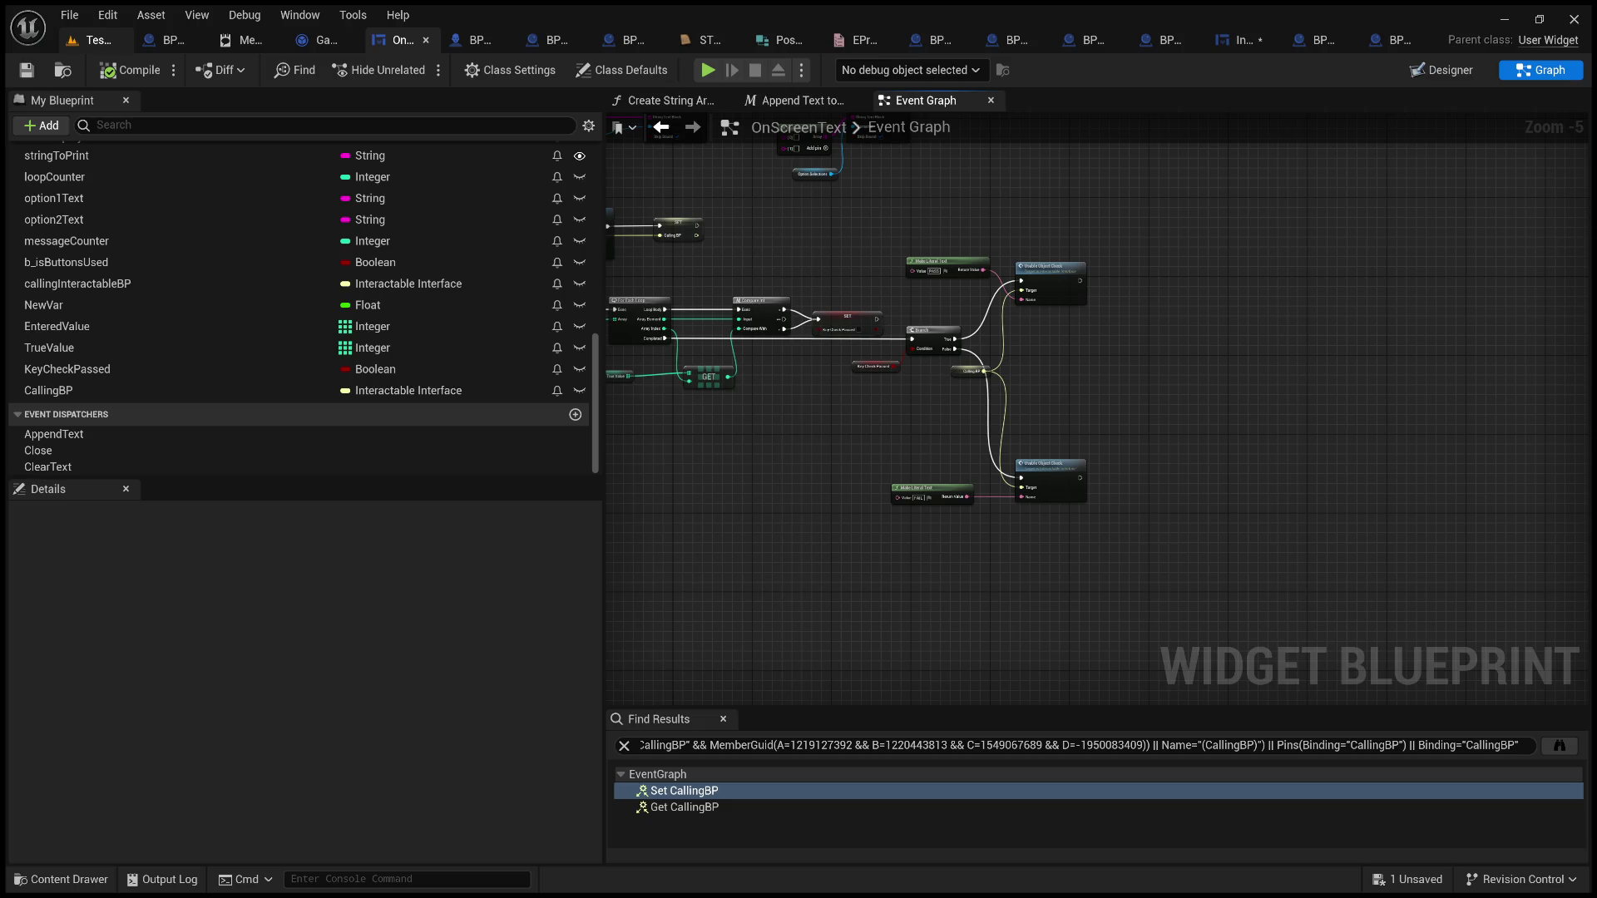
{"action": "left_click", "coordinate": [113, 42]}
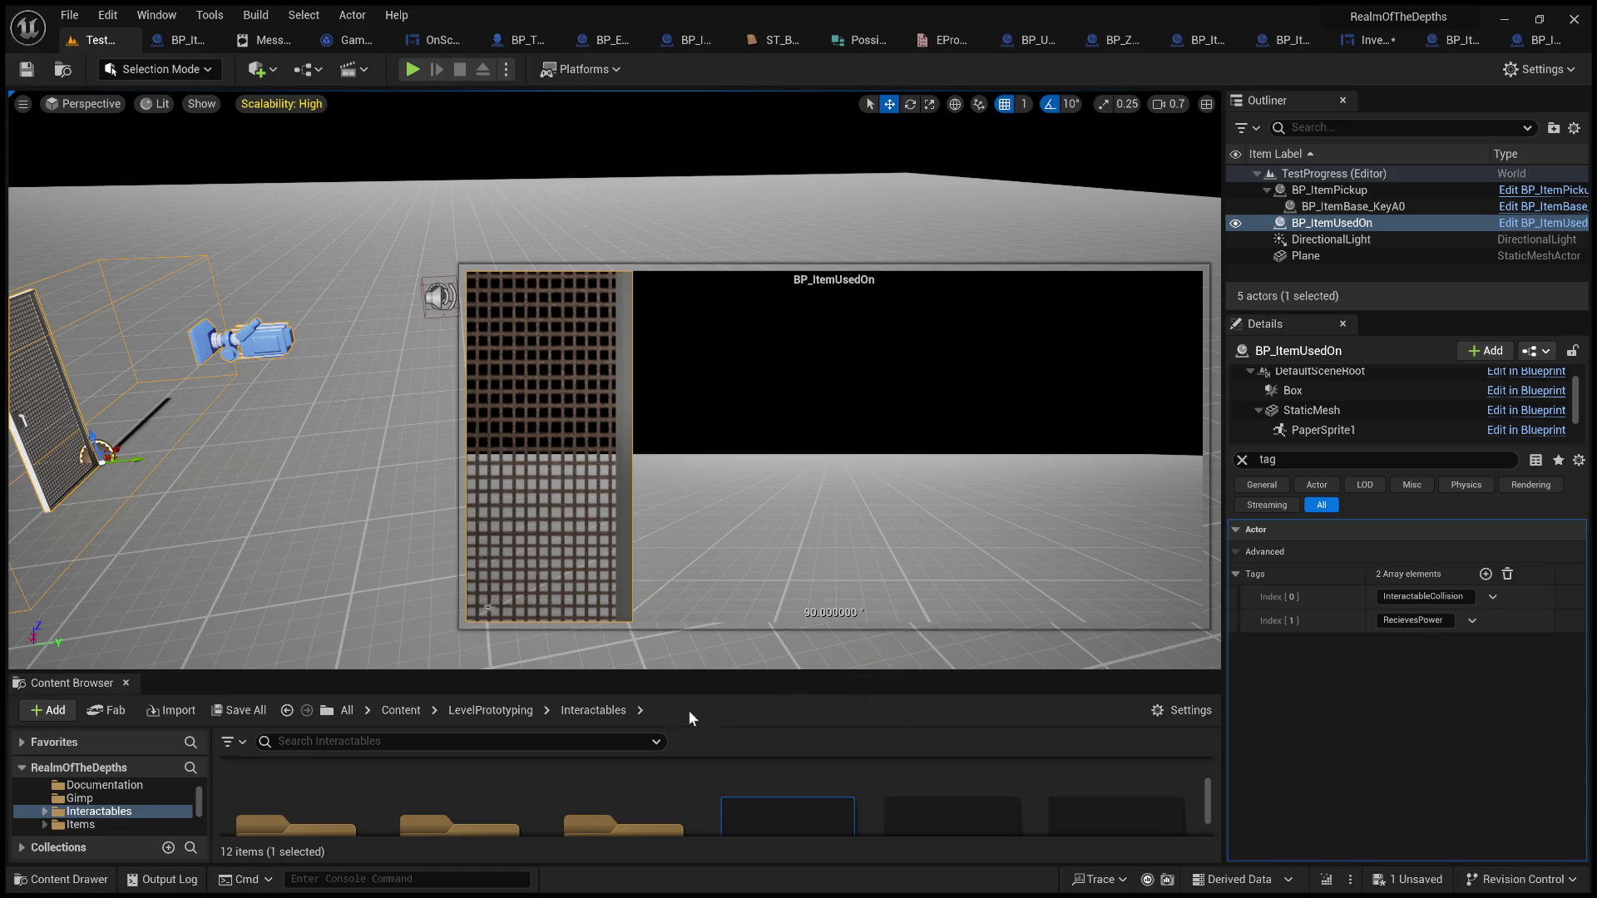
Open the InventoryMenu event graph and move the Cast To InteractableInterface node up and right
{"action": "mouse_move", "coordinate": [709, 674]}
{"action": "left_mouse_down"}
{"action": "mouse_move", "coordinate": [703, 560]}
{"action": "mouse_move", "coordinate": [712, 605]}
{"action": "left_mouse_up"}
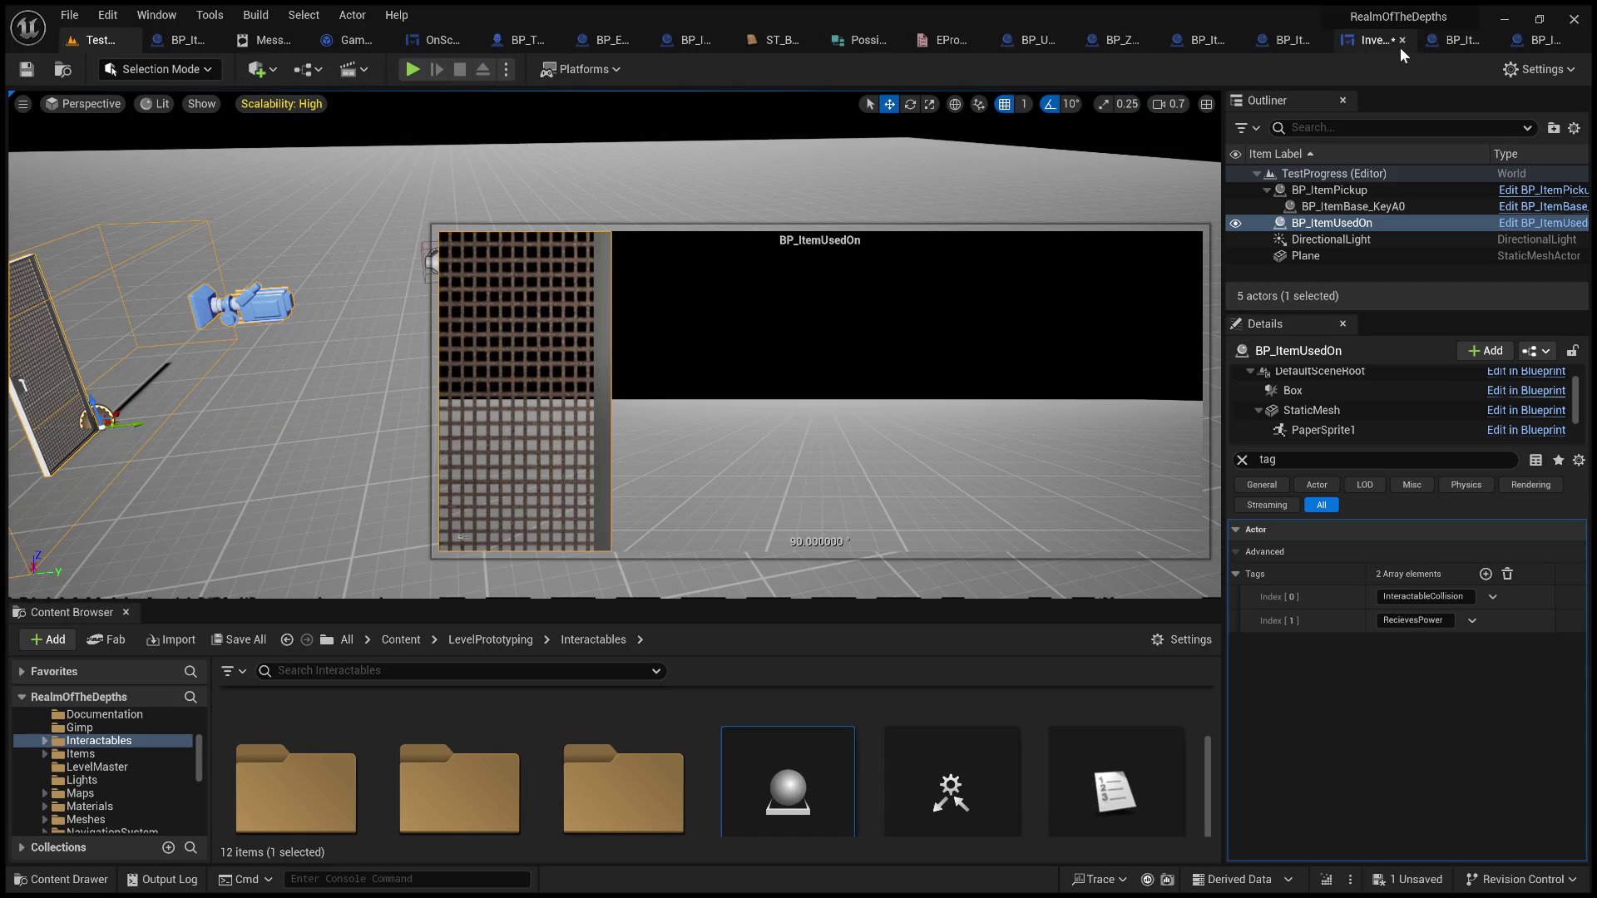
{"action": "left_click", "coordinate": [1376, 43]}
{"action": "mouse_move", "coordinate": [754, 472]}
{"action": "left_mouse_down"}
{"action": "mouse_move", "coordinate": [785, 506]}
{"action": "mouse_move", "coordinate": [703, 596]}
{"action": "mouse_move", "coordinate": [682, 549]}
{"action": "left_mouse_up"}
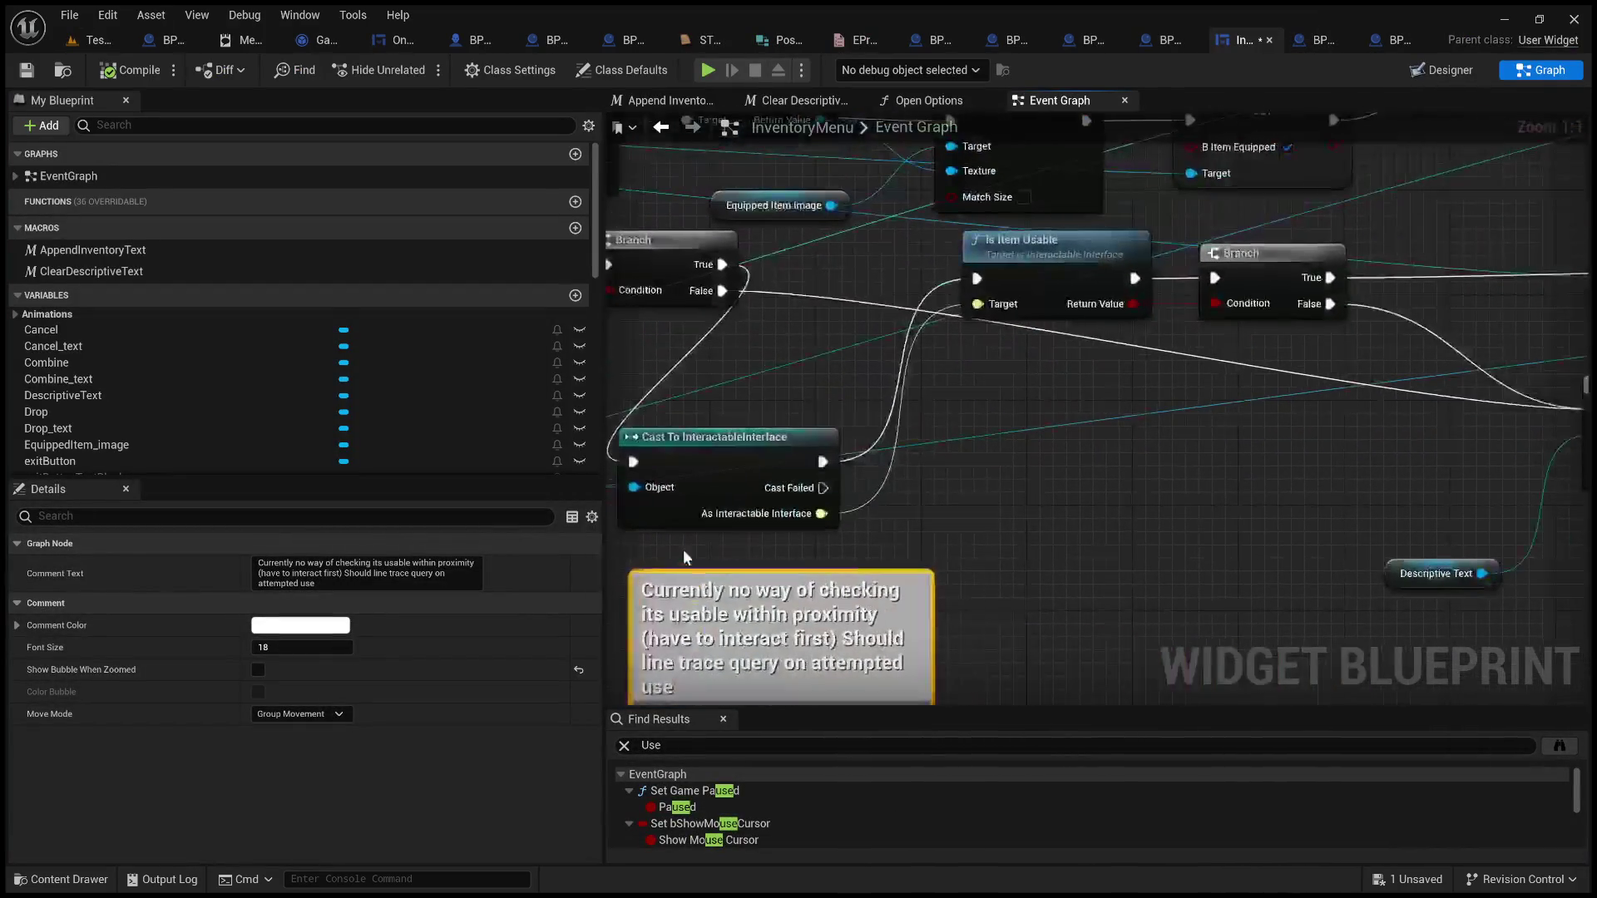
{"action": "mouse_move", "coordinate": [768, 437]}
{"action": "left_mouse_down"}
{"action": "mouse_move", "coordinate": [882, 384]}
{"action": "mouse_move", "coordinate": [845, 346]}
{"action": "left_mouse_up"}
{"action": "mouse_move", "coordinate": [1009, 438]}
{"action": "left_mouse_down"}
{"action": "mouse_move", "coordinate": [1357, 489]}
{"action": "mouse_move", "coordinate": [1435, 468]}
{"action": "mouse_move", "coordinate": [1161, 450]}
{"action": "mouse_move", "coordinate": [1414, 462]}
{"action": "mouse_move", "coordinate": [1544, 526]}
{"action": "mouse_move", "coordinate": [1297, 508]}
{"action": "mouse_move", "coordinate": [1572, 513]}
{"action": "mouse_move", "coordinate": [1402, 539]}
{"action": "mouse_move", "coordinate": [1121, 506]}
{"action": "mouse_move", "coordinate": [1075, 543]}
{"action": "mouse_move", "coordinate": [1348, 644]}
{"action": "mouse_move", "coordinate": [1531, 670]}
{"action": "left_mouse_up"}
Shift the Branch node slightly left and select the Is Valid node
{"action": "left_click", "coordinate": [1076, 346]}
{"action": "left_click_drag", "start_coordinate": [1070, 360], "coordinate": [1031, 360]}
{"action": "mouse_move", "coordinate": [736, 295]}
{"action": "left_mouse_down"}
{"action": "mouse_move", "coordinate": [985, 464]}
{"action": "mouse_move", "coordinate": [1118, 451]}
{"action": "mouse_move", "coordinate": [1136, 516]}
{"action": "mouse_move", "coordinate": [791, 412]}
{"action": "left_mouse_up"}
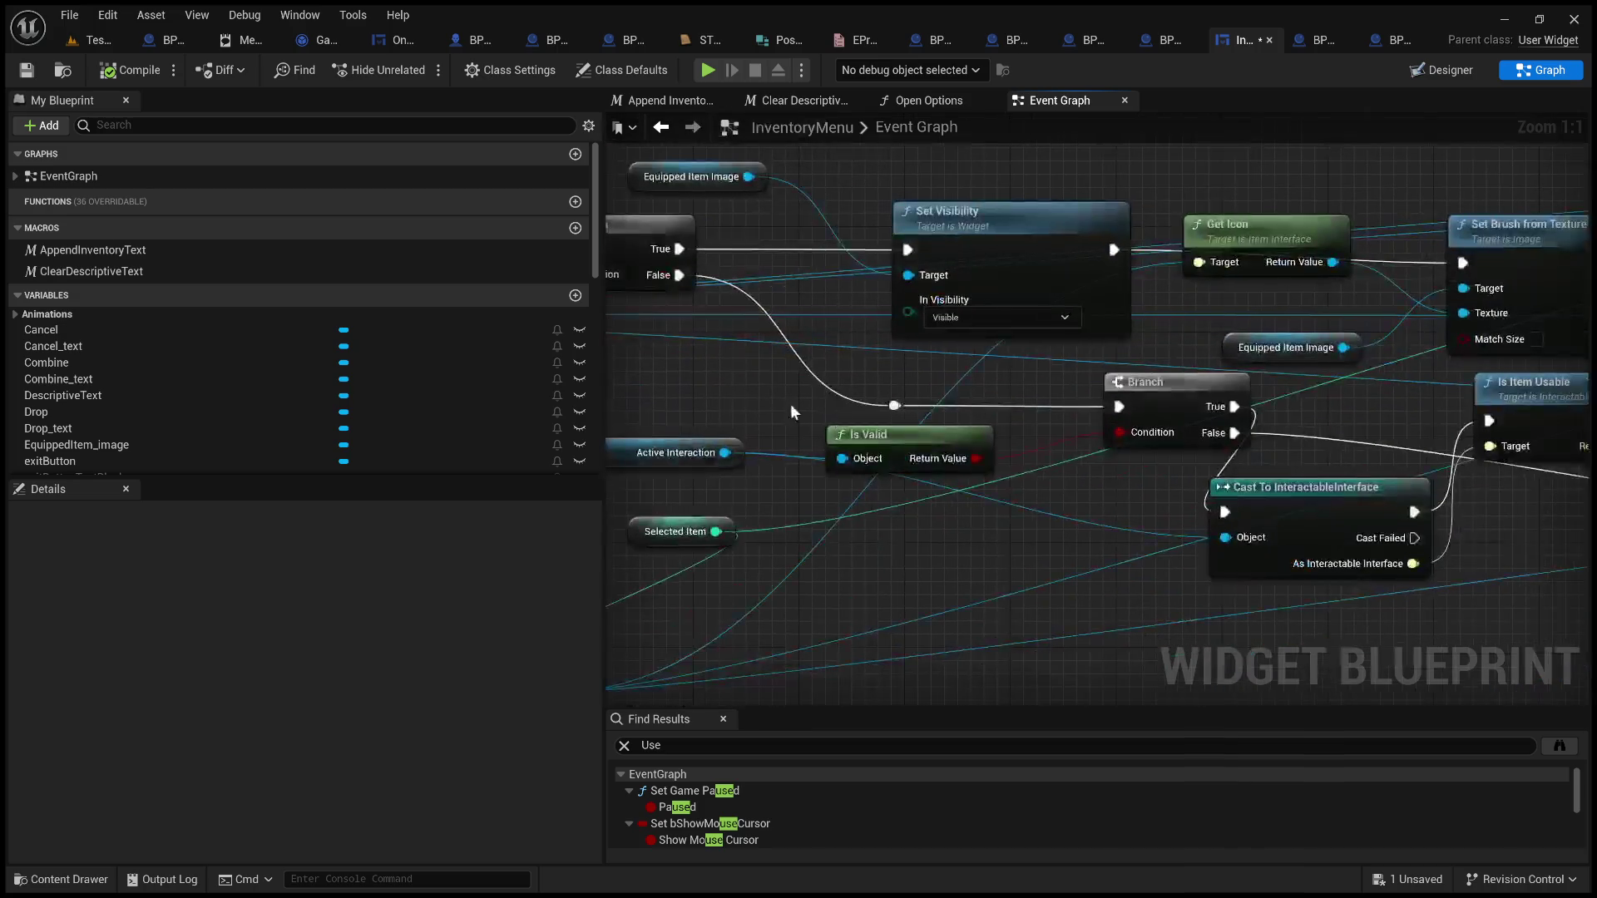
{"action": "left_click", "coordinate": [898, 451]}
{"action": "mouse_move", "coordinate": [899, 453]}
{"action": "left_mouse_down"}
{"action": "mouse_move", "coordinate": [1017, 519]}
{"action": "mouse_move", "coordinate": [1122, 450]}
{"action": "left_mouse_up"}
Move the Is Valid node down and right and move Active Interaction out of the way
{"action": "left_click", "coordinate": [926, 389]}
{"action": "left_click_drag", "start_coordinate": [938, 348], "coordinate": [749, 323]}
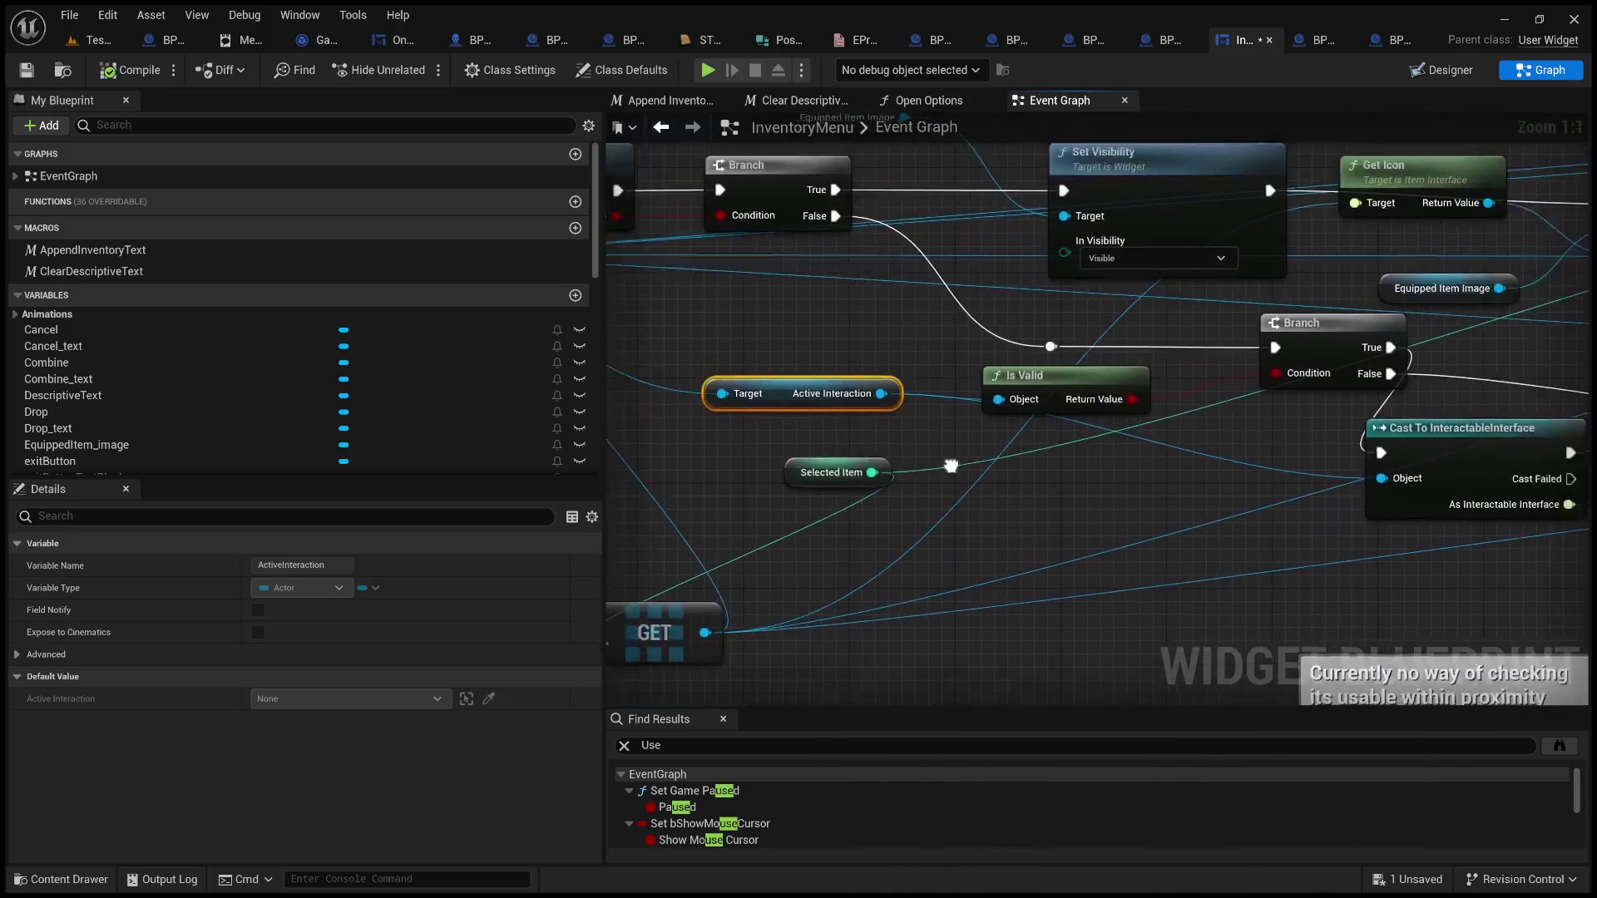
{"action": "mouse_move", "coordinate": [1029, 377]}
{"action": "left_mouse_down"}
{"action": "mouse_move", "coordinate": [1038, 486]}
{"action": "mouse_move", "coordinate": [1118, 506]}
{"action": "left_mouse_up"}
{"action": "mouse_move", "coordinate": [821, 381]}
{"action": "left_mouse_down"}
{"action": "mouse_move", "coordinate": [795, 525]}
{"action": "mouse_move", "coordinate": [1585, 412]}
{"action": "left_mouse_up"}
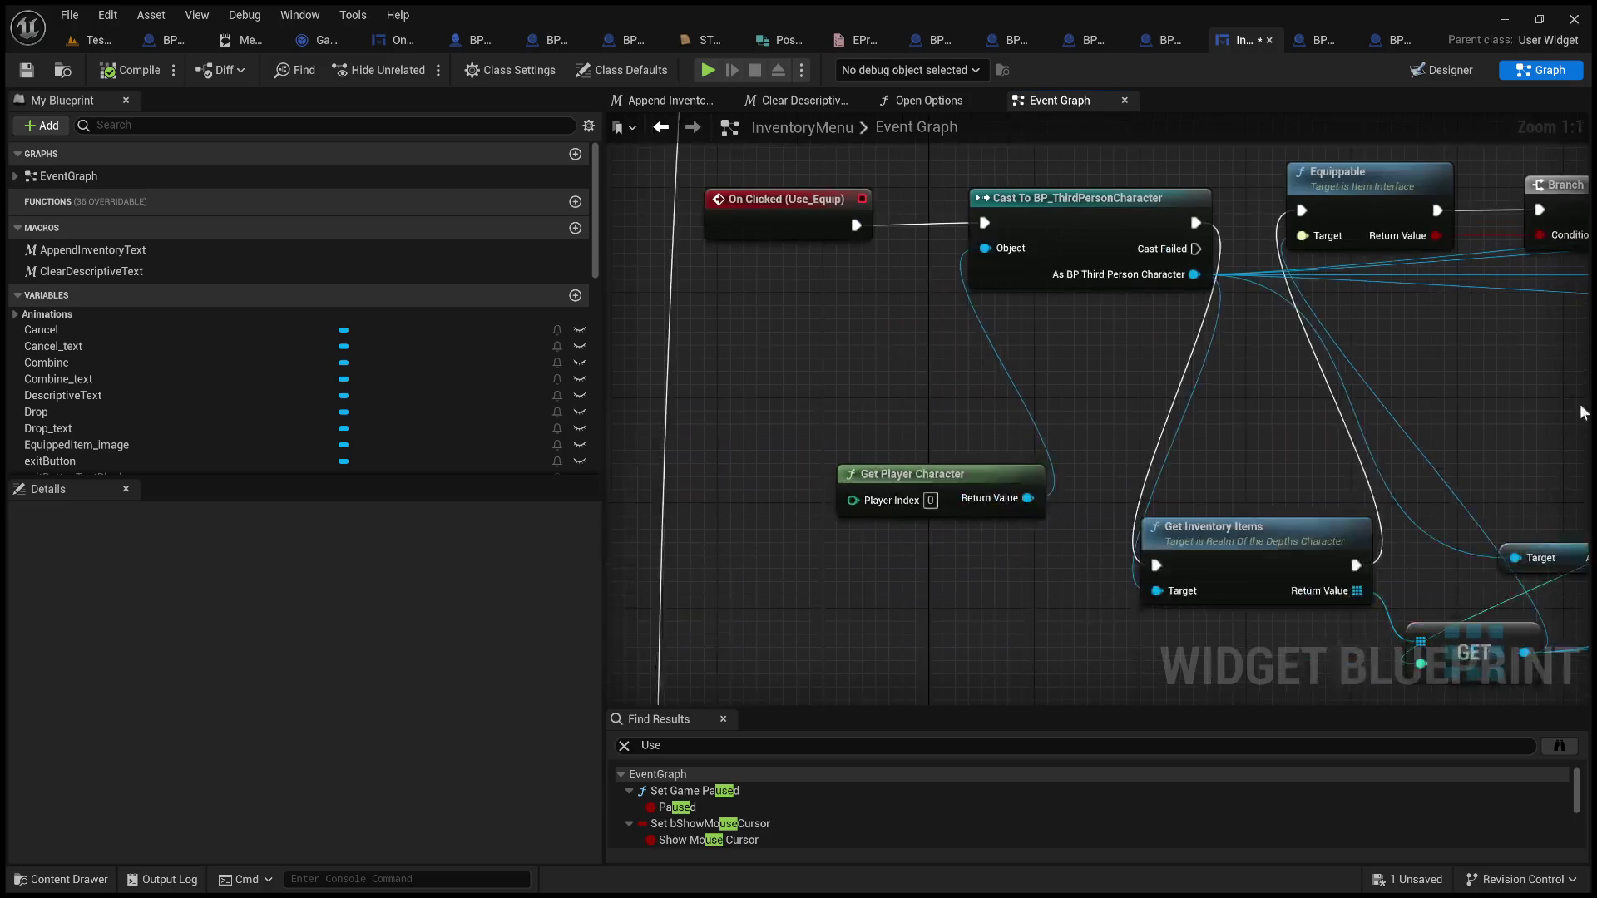
{"action": "left_click_drag", "start_coordinate": [1220, 396], "coordinate": [797, 456]}
Pull a new wire from the As BP Third Person Character output after checking the trace code
{"action": "left_click_drag", "start_coordinate": [762, 351], "coordinate": [1165, 471]}
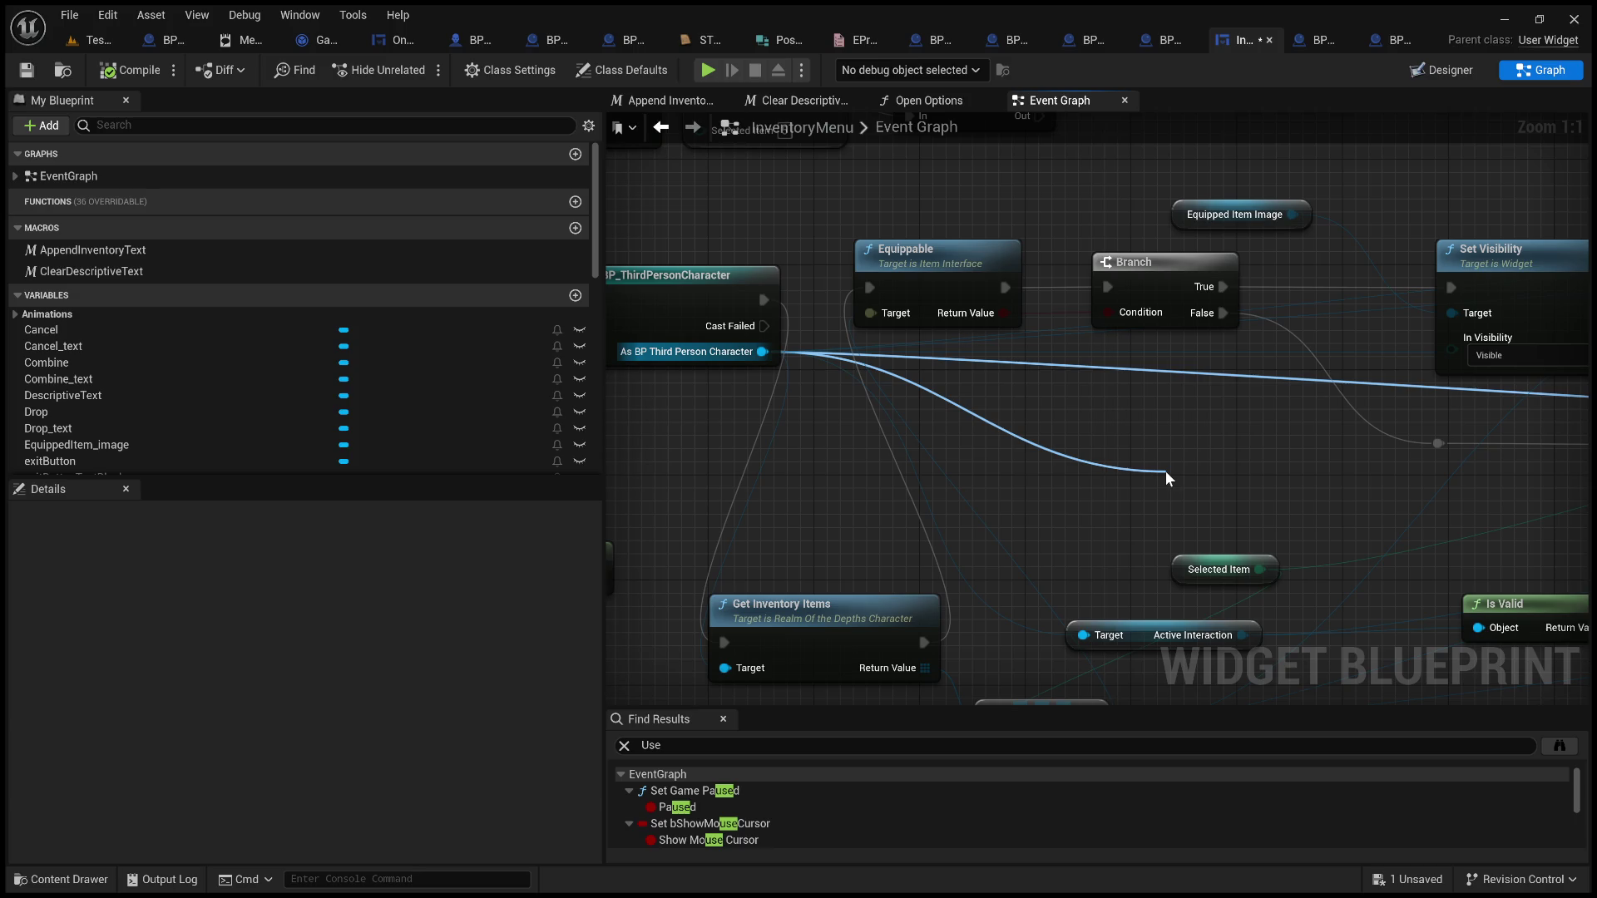
{"action": "left_click_drag", "start_coordinate": [1166, 471], "coordinate": [1165, 471]}
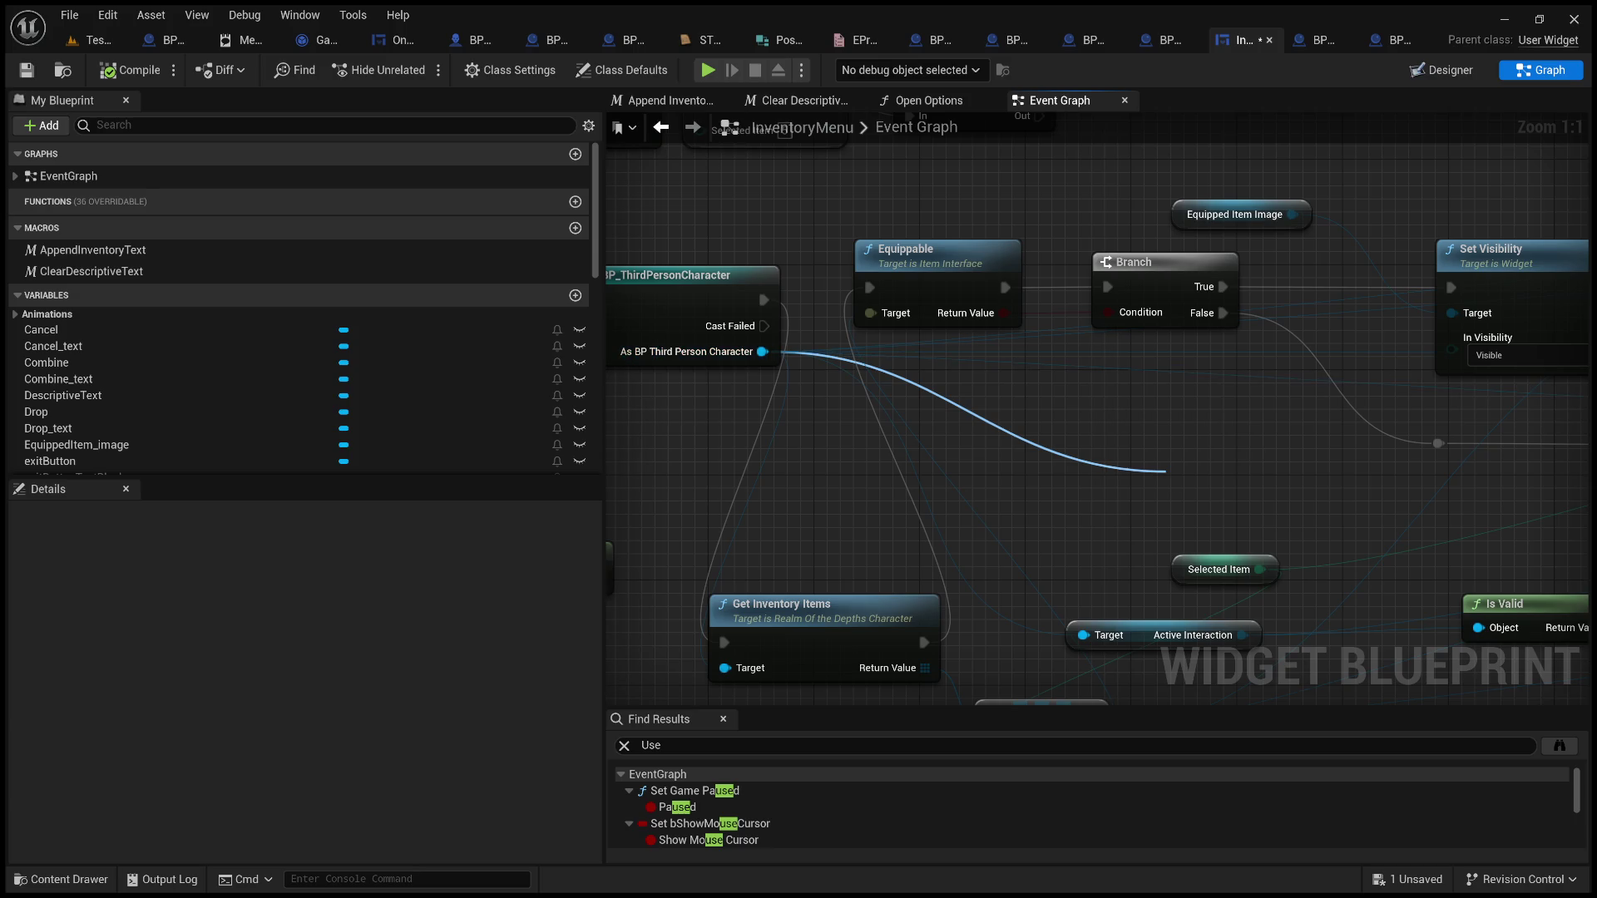
{"action": "key", "text": "alt+Tab"}
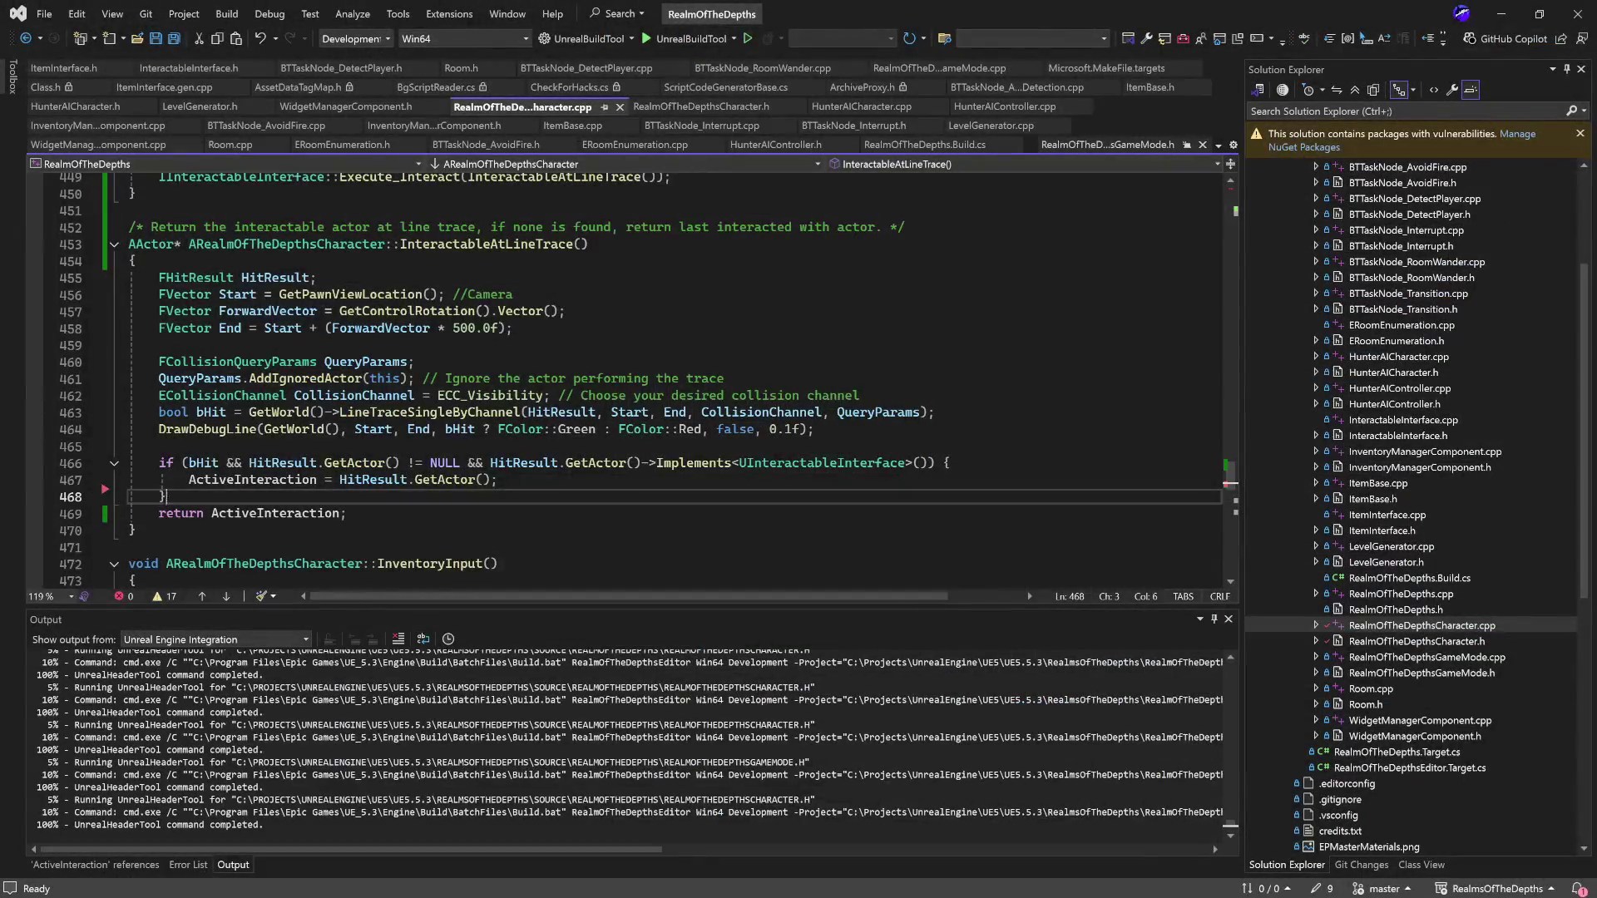
{"action": "key", "text": "alt+Tab"}
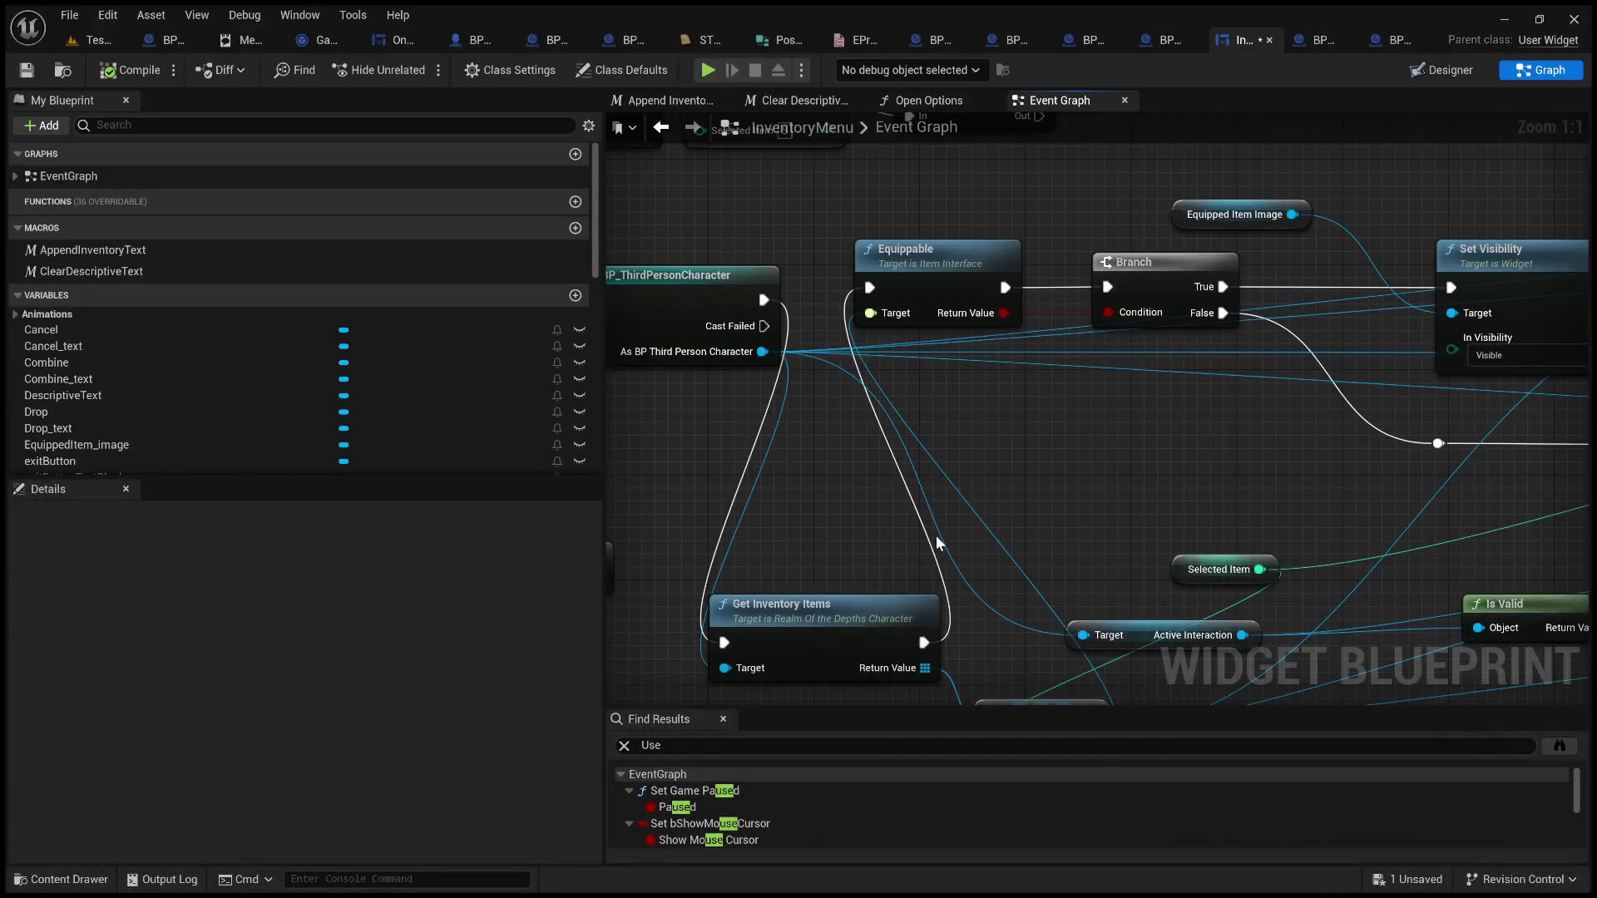
{"action": "mouse_move", "coordinate": [859, 317]}
{"action": "left_mouse_down"}
{"action": "mouse_move", "coordinate": [1095, 383]}
{"action": "mouse_move", "coordinate": [1106, 363]}
{"action": "left_mouse_up"}
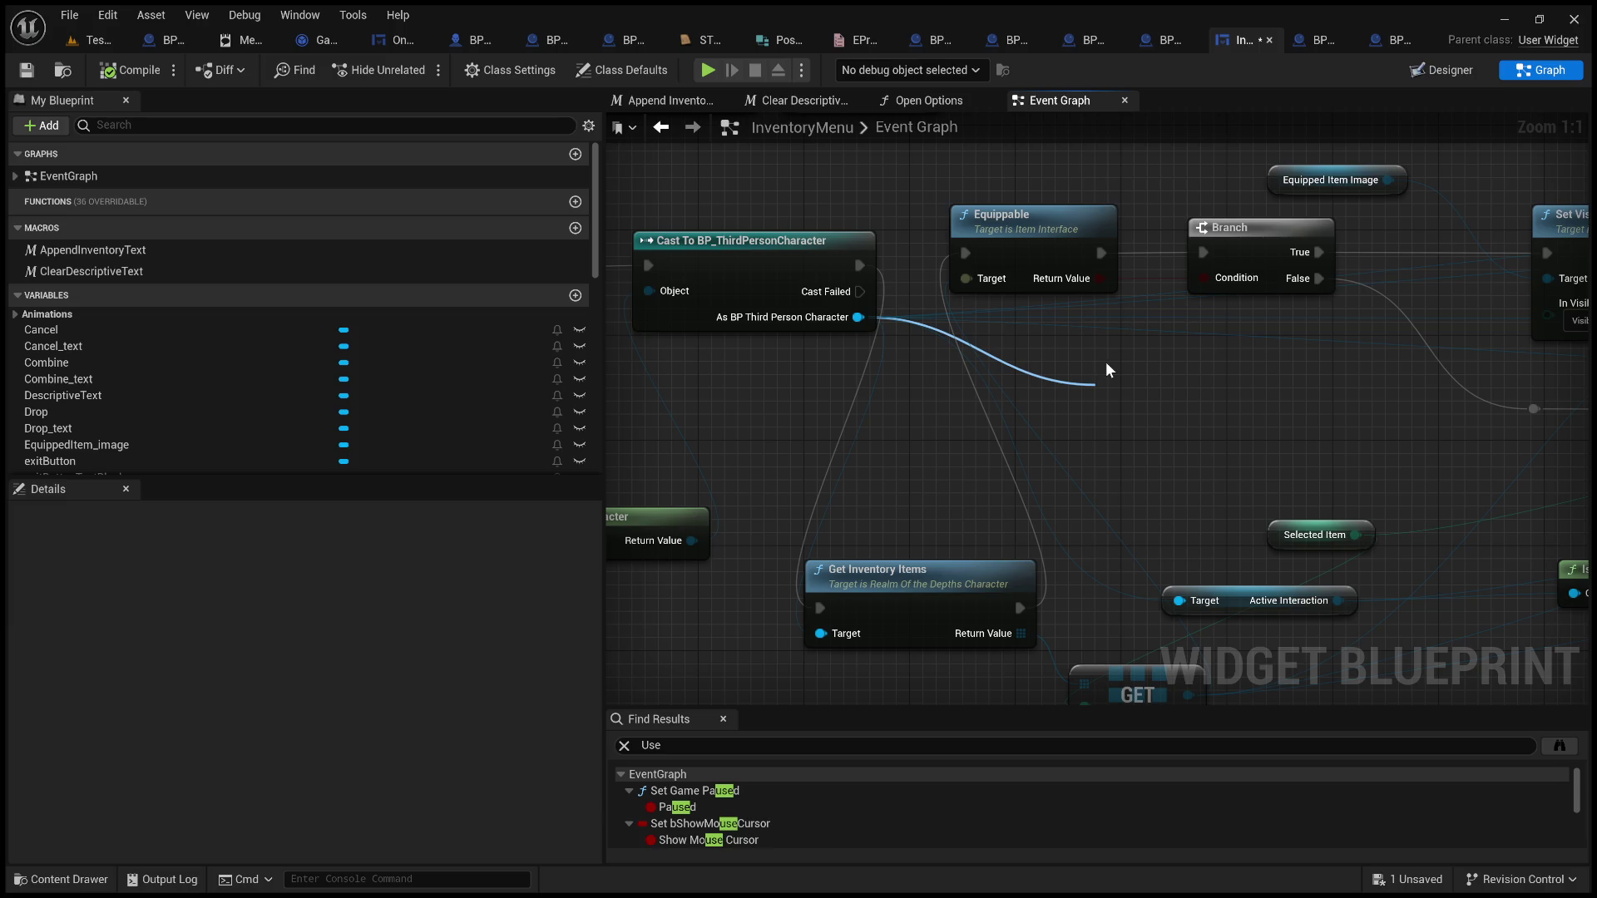
Add an Interactable at Line Trace node, wired from Branch False into the next Branch
{"action": "left_click", "coordinate": [1192, 651]}
{"action": "left_click_drag", "start_coordinate": [1261, 496], "coordinate": [962, 507]}
{"action": "mouse_move", "coordinate": [895, 403]}
{"action": "left_mouse_down"}
{"action": "mouse_move", "coordinate": [1077, 433]}
{"action": "mouse_move", "coordinate": [1156, 420]}
{"action": "left_mouse_up"}
{"action": "mouse_move", "coordinate": [999, 291]}
{"action": "left_mouse_down"}
{"action": "mouse_move", "coordinate": [1059, 455]}
{"action": "mouse_move", "coordinate": [850, 405]}
{"action": "left_mouse_up"}
{"action": "left_click_drag", "start_coordinate": [1045, 402], "coordinate": [1239, 372]}
{"action": "left_click_drag", "start_coordinate": [957, 381], "coordinate": [888, 381]}
Reposition the Interactable at Line Trace node and feed its Return Value into Is Valid
{"action": "left_click", "coordinate": [1023, 356]}
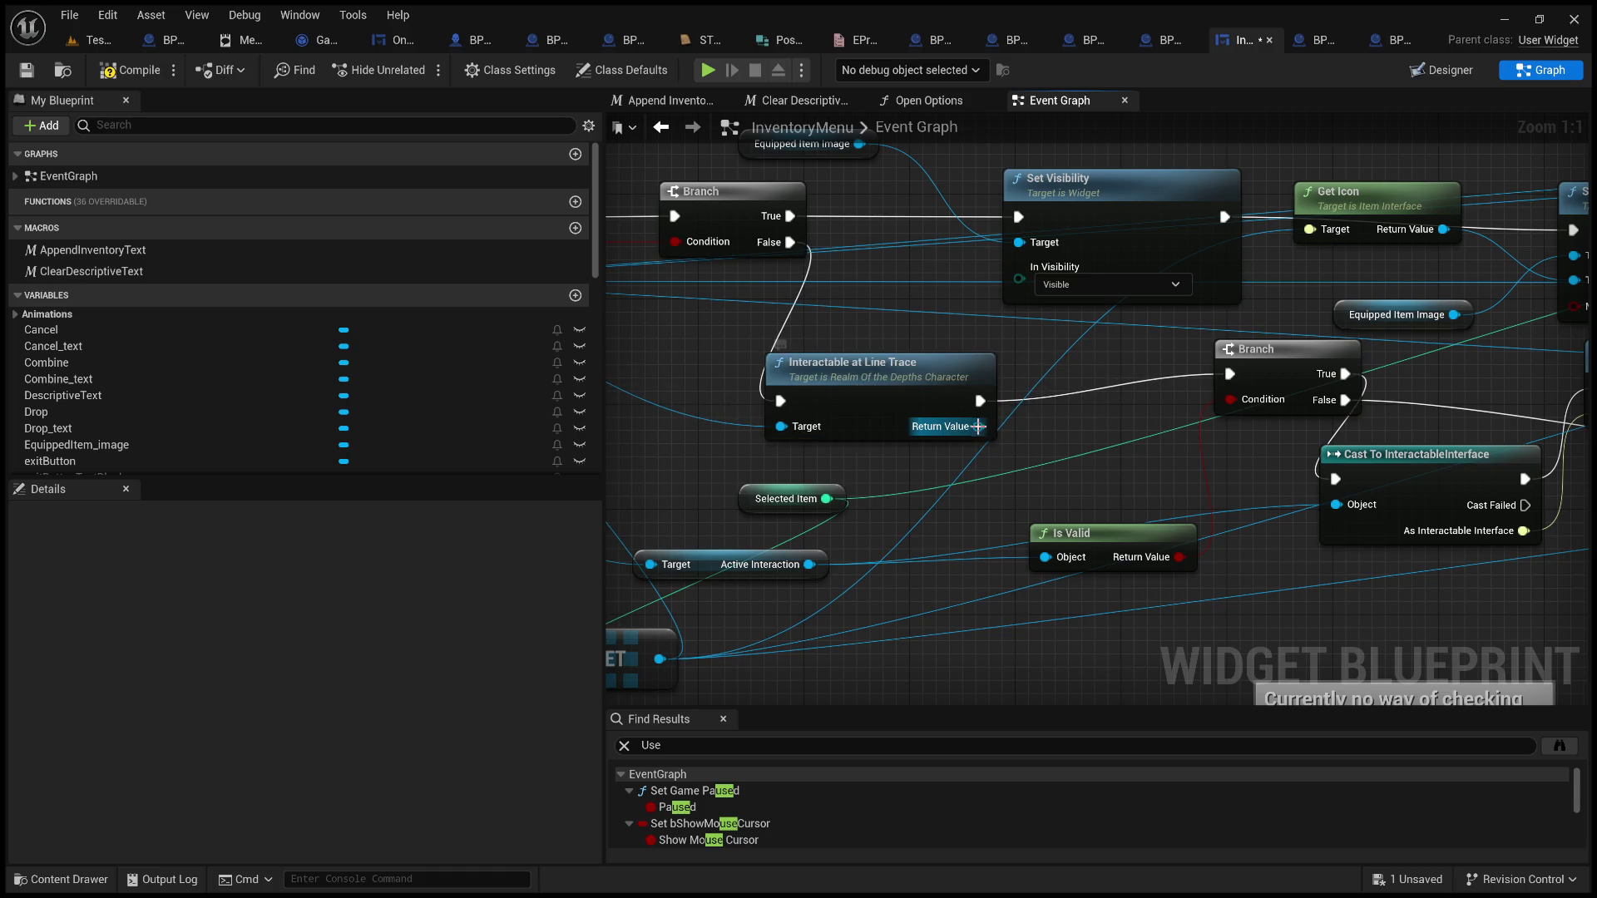
{"action": "mouse_move", "coordinate": [977, 426]}
{"action": "left_mouse_down"}
{"action": "mouse_move", "coordinate": [1376, 378]}
{"action": "mouse_move", "coordinate": [1479, 421]}
{"action": "mouse_move", "coordinate": [1258, 445]}
{"action": "left_mouse_up"}
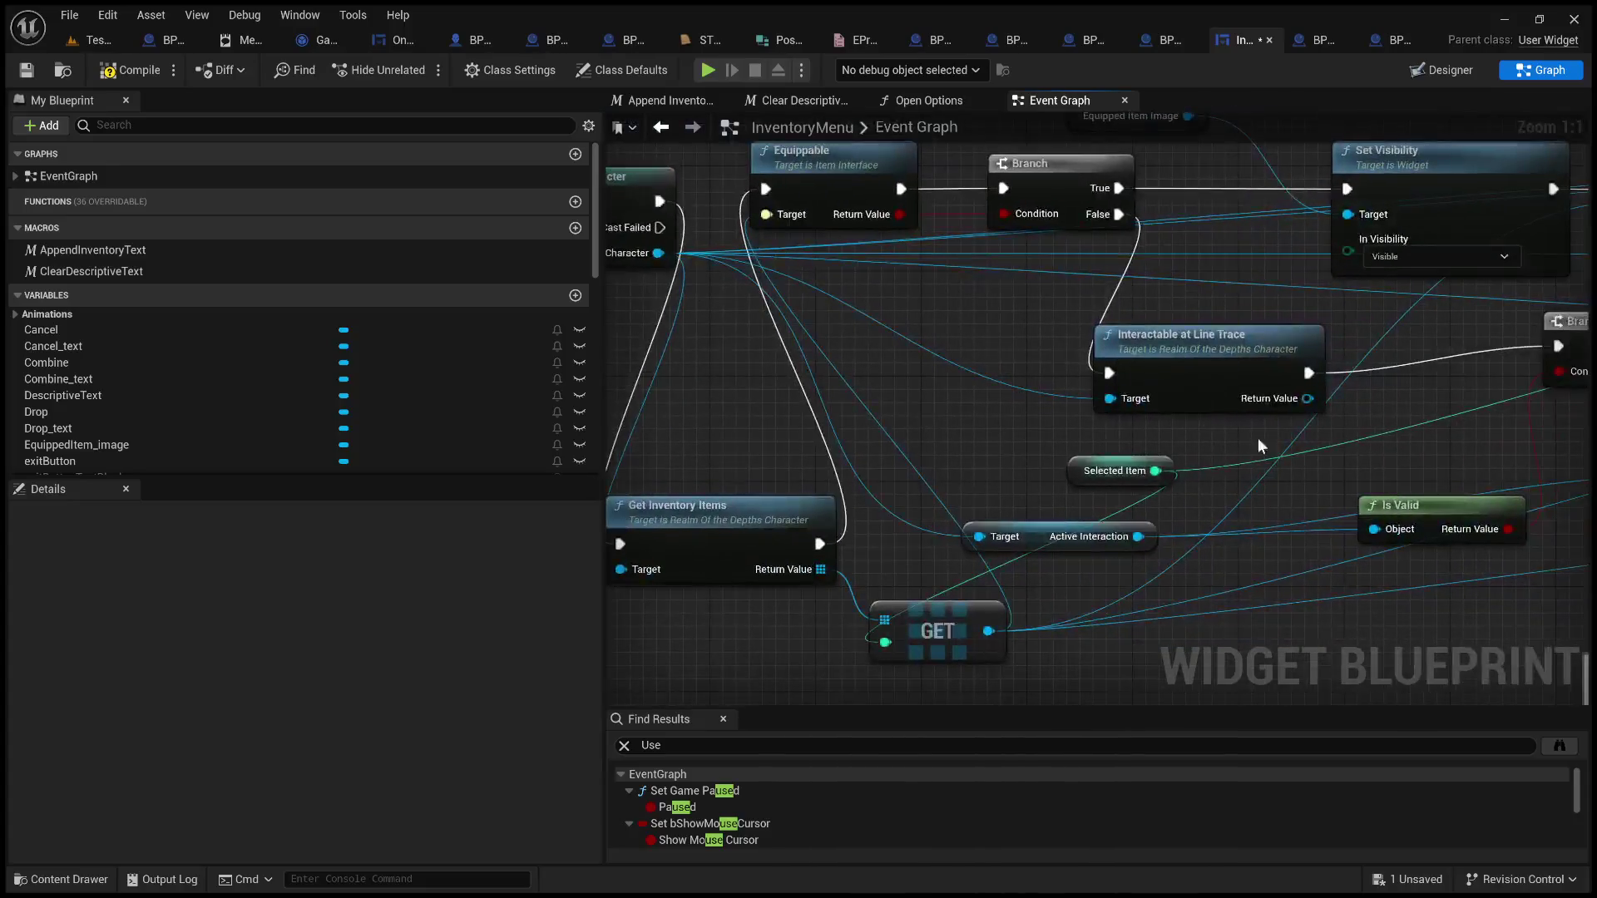
{"action": "left_click_drag", "start_coordinate": [1159, 410], "coordinate": [1028, 396]}
{"action": "left_click_drag", "start_coordinate": [1073, 333], "coordinate": [1111, 320]}
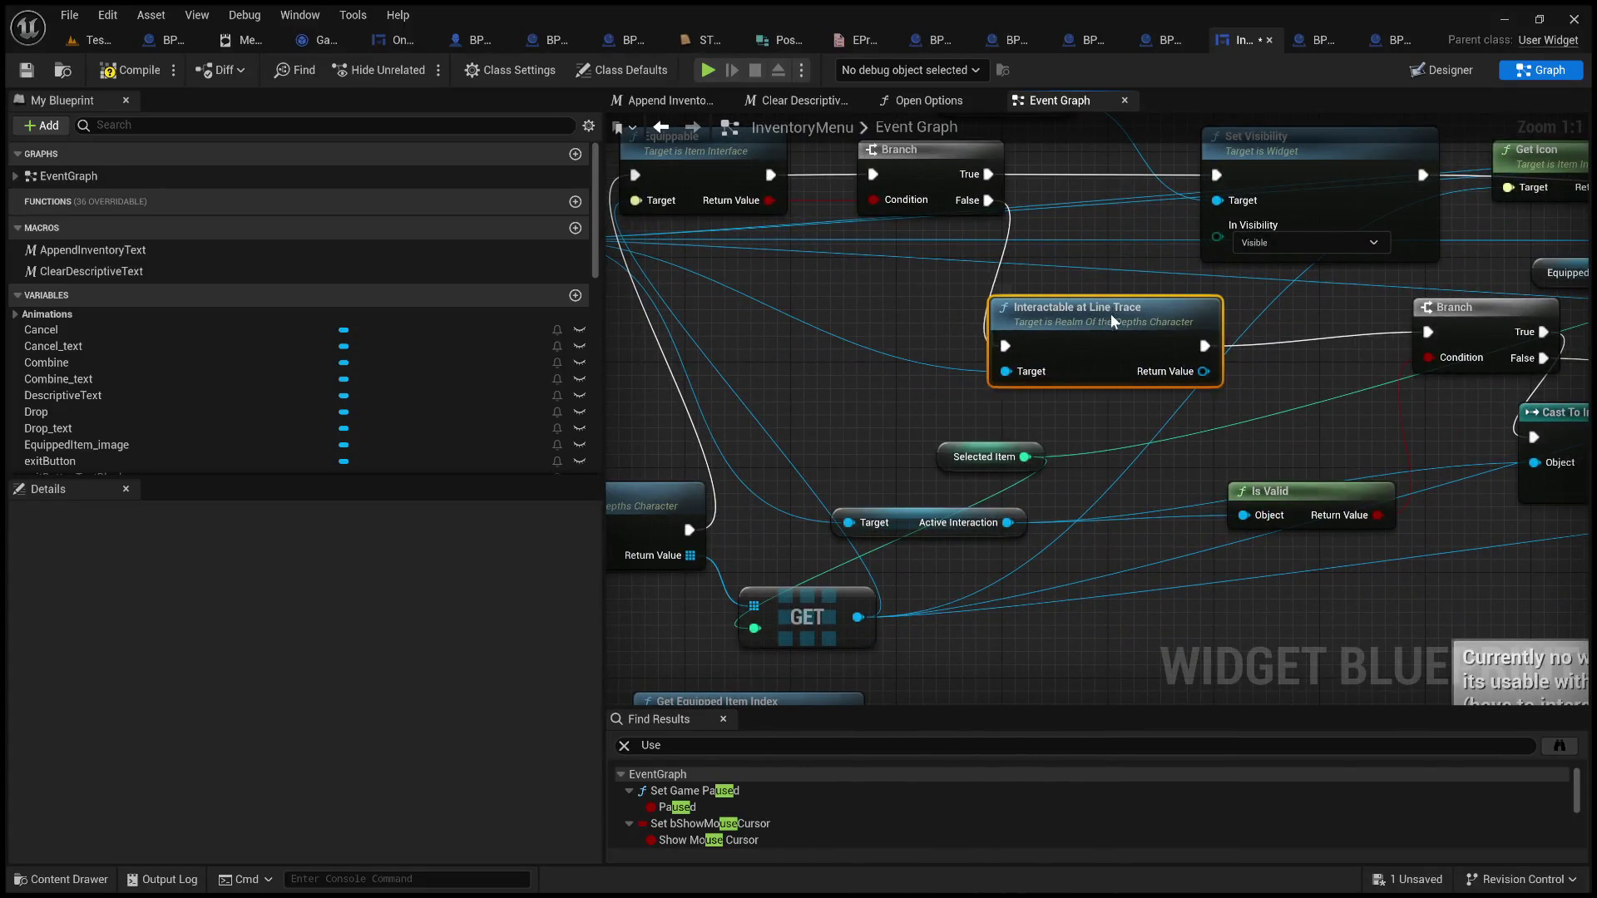
{"action": "left_click", "coordinate": [890, 523]}
{"action": "mouse_move", "coordinate": [881, 460]}
{"action": "left_mouse_down"}
{"action": "mouse_move", "coordinate": [1156, 413]}
{"action": "mouse_move", "coordinate": [1166, 507]}
{"action": "mouse_move", "coordinate": [949, 425]}
{"action": "mouse_move", "coordinate": [772, 421]}
{"action": "left_mouse_up"}
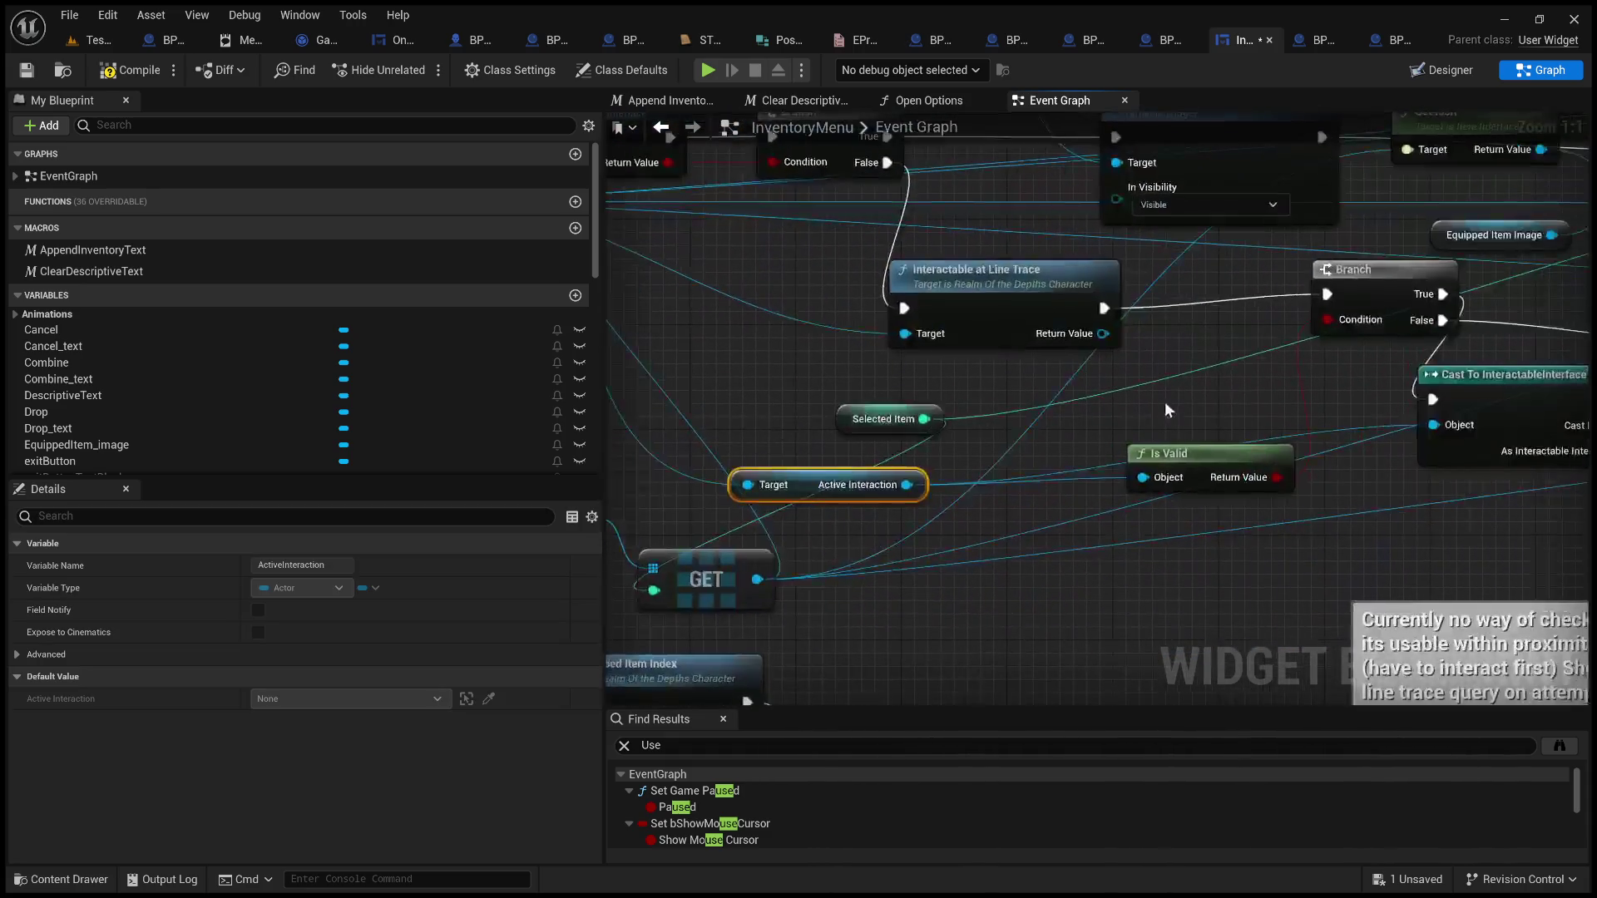
{"action": "mouse_move", "coordinate": [1103, 334]}
{"action": "left_mouse_down"}
{"action": "mouse_move", "coordinate": [1157, 481]}
{"action": "mouse_move", "coordinate": [1144, 477]}
{"action": "mouse_move", "coordinate": [1214, 382]}
{"action": "mouse_move", "coordinate": [1191, 382]}
{"action": "mouse_move", "coordinate": [1204, 322]}
{"action": "left_mouse_up"}
Delete Active Interaction, feed the line trace result into the interface cast, then compile and save InventoryMenu
{"action": "mouse_move", "coordinate": [1085, 438]}
{"action": "left_mouse_down"}
{"action": "mouse_move", "coordinate": [967, 449]}
{"action": "mouse_move", "coordinate": [1199, 452]}
{"action": "mouse_move", "coordinate": [1211, 416]}
{"action": "mouse_move", "coordinate": [1290, 390]}
{"action": "left_mouse_up"}
{"action": "left_click_drag", "start_coordinate": [1222, 458], "coordinate": [865, 483]}
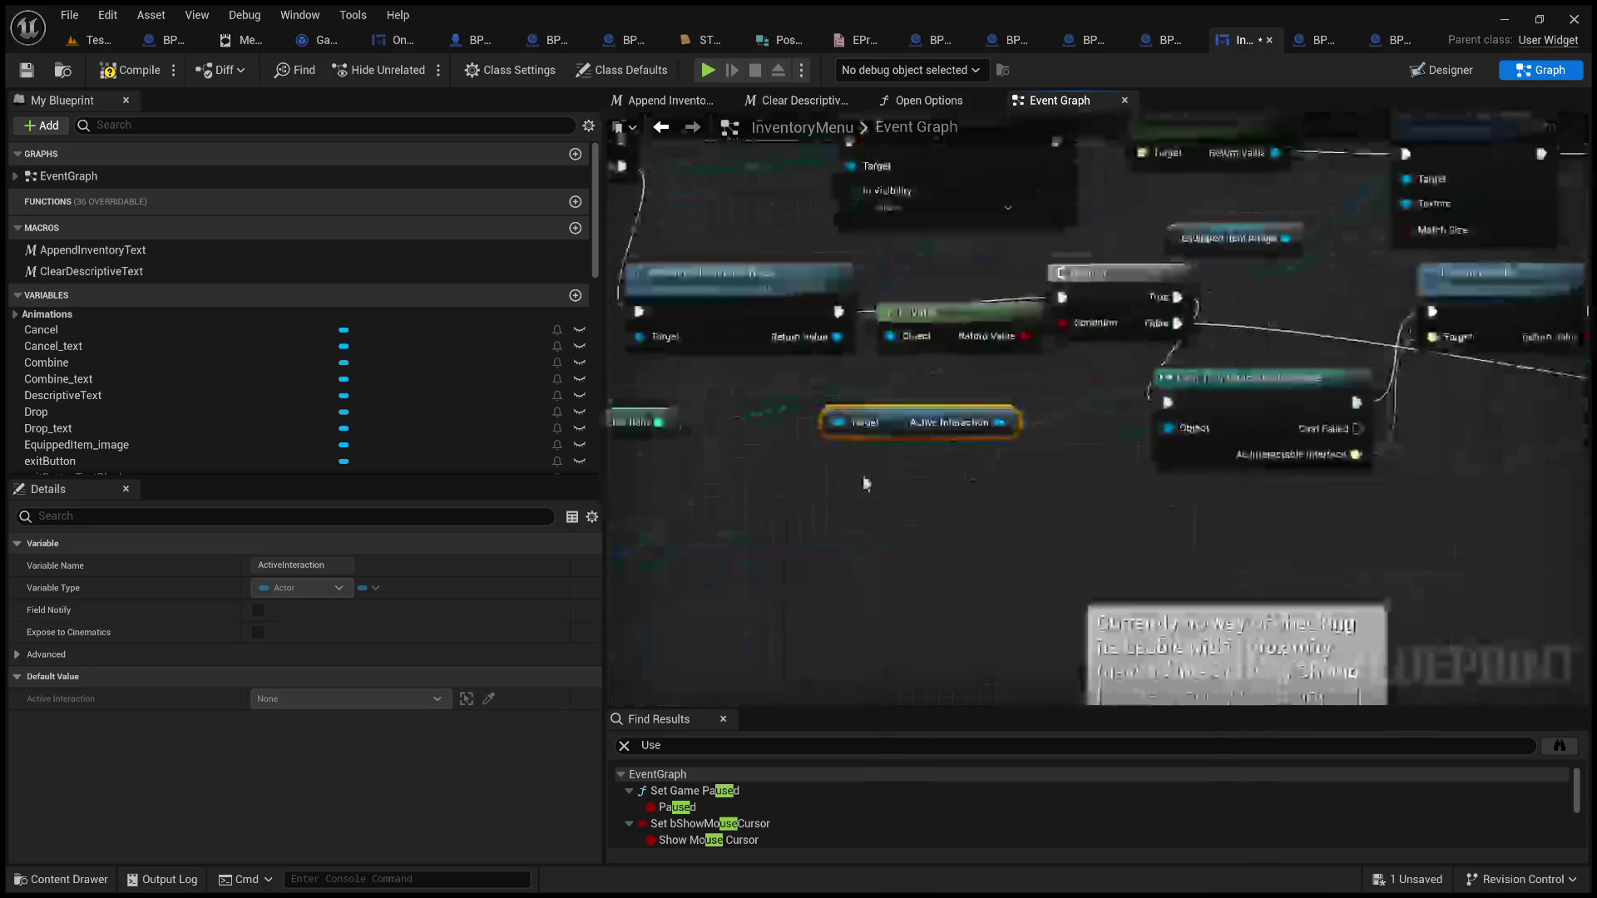
{"action": "key", "text": "Delete"}
{"action": "left_click_drag", "start_coordinate": [838, 336], "coordinate": [1198, 442]}
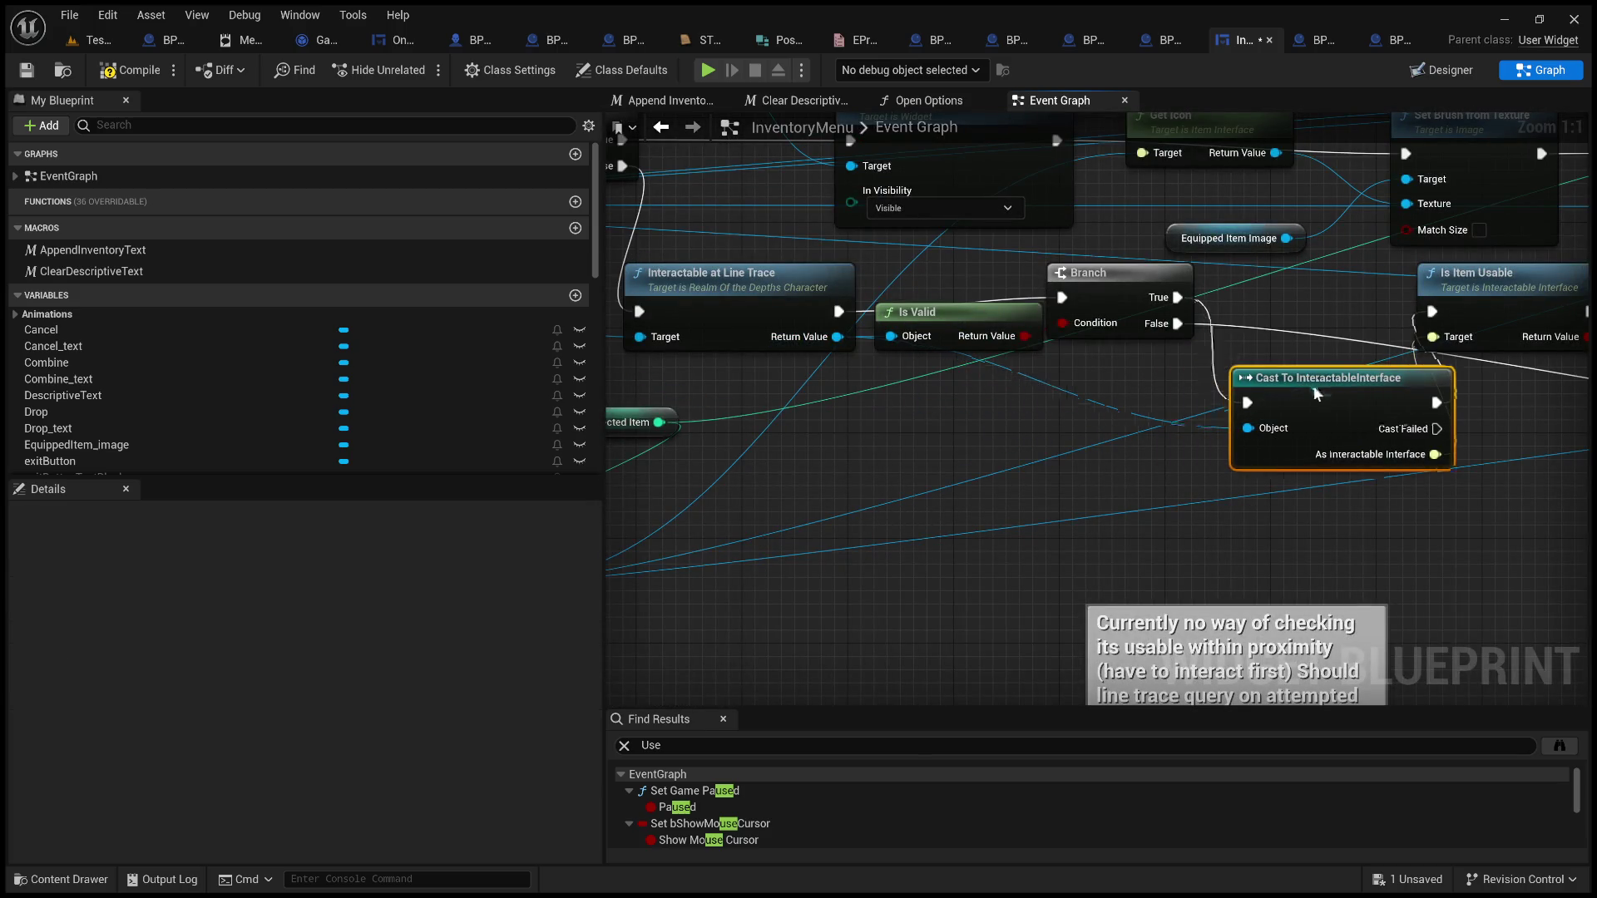
{"action": "mouse_move", "coordinate": [1313, 398]}
{"action": "left_mouse_down"}
{"action": "mouse_move", "coordinate": [1324, 489]}
{"action": "mouse_move", "coordinate": [641, 456]}
{"action": "left_mouse_up"}
{"action": "scroll", "coordinate": [1360, 497], "scroll_direction": "down", "scroll_amount": 1}
{"action": "key", "text": "alt+Left"}
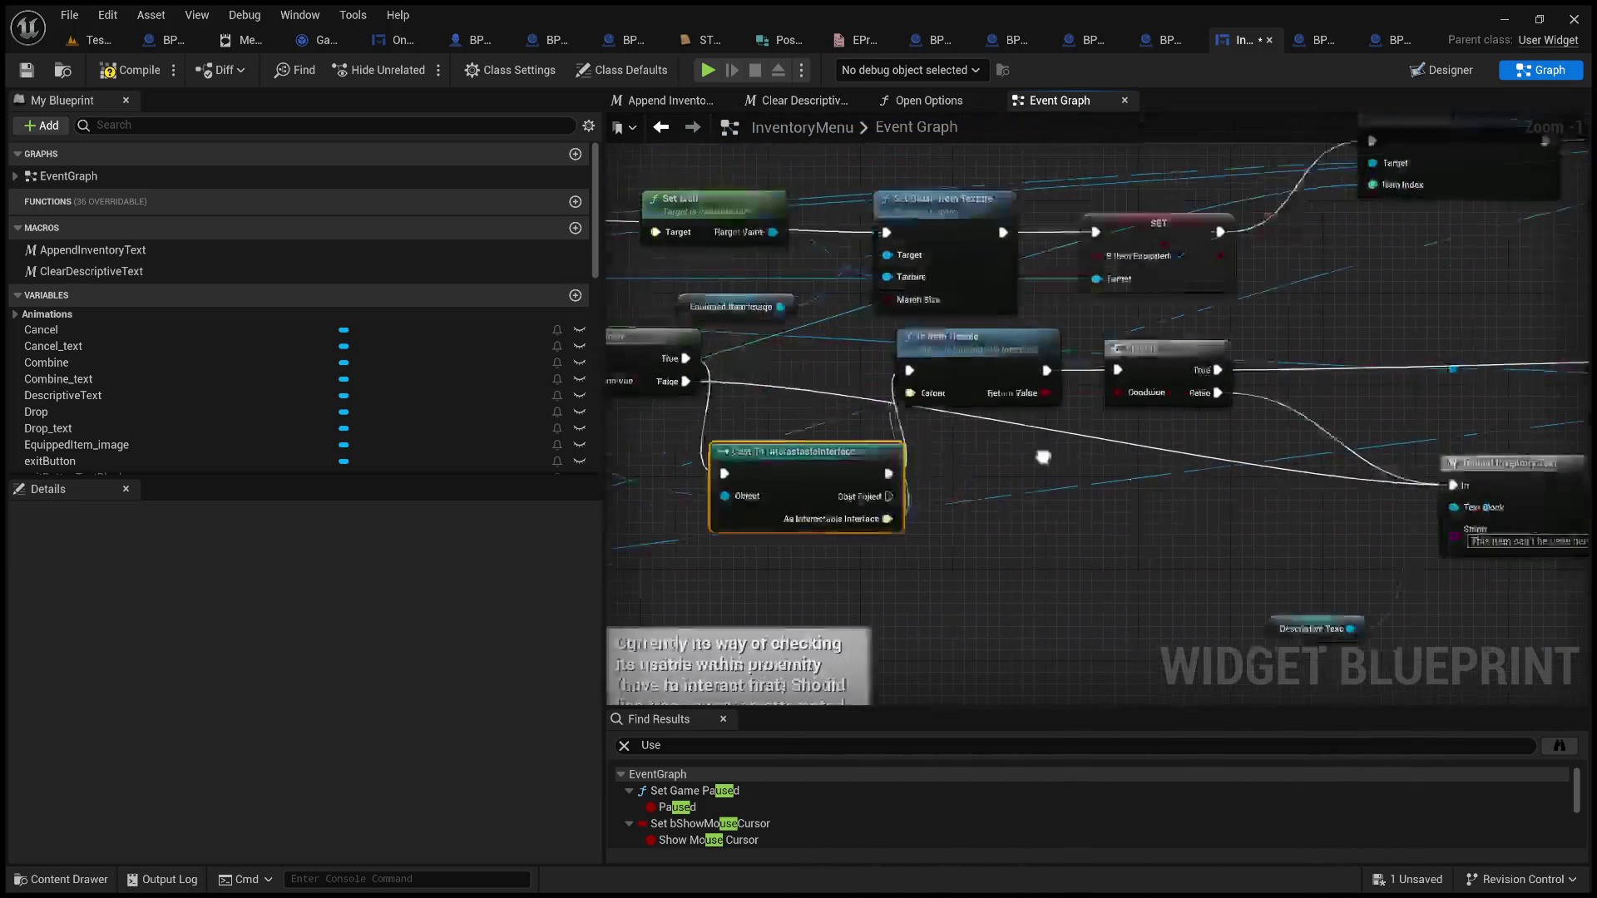
{"action": "left_click", "coordinate": [96, 73]}
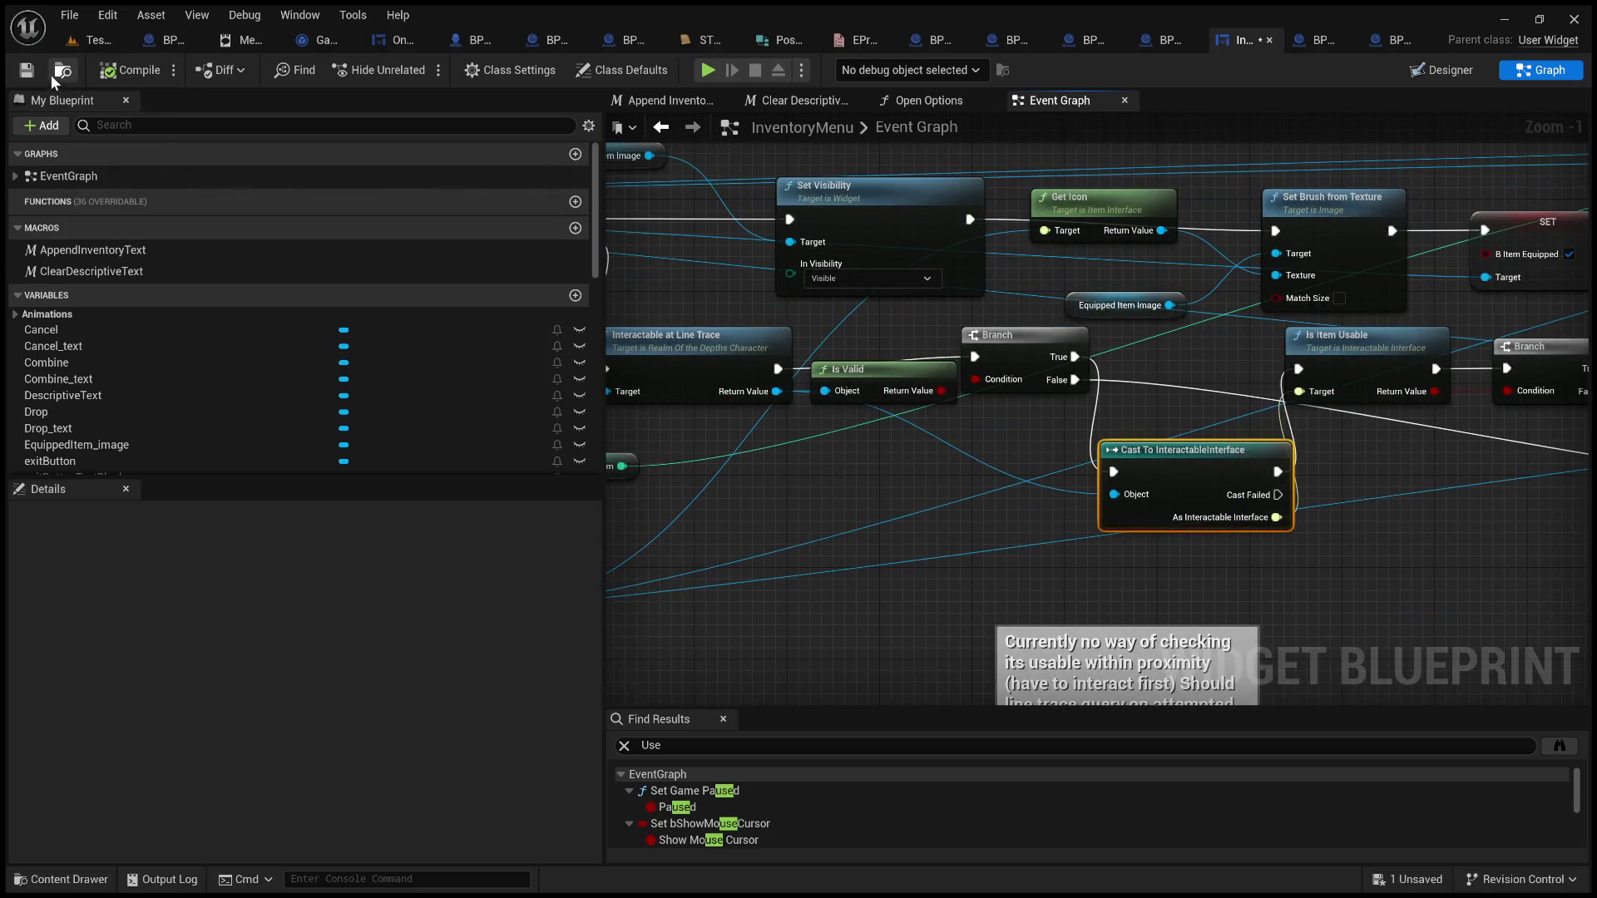
{"action": "left_click", "coordinate": [27, 71]}
Switch to the test level and orbit around the test scene
{"action": "left_click", "coordinate": [82, 42]}
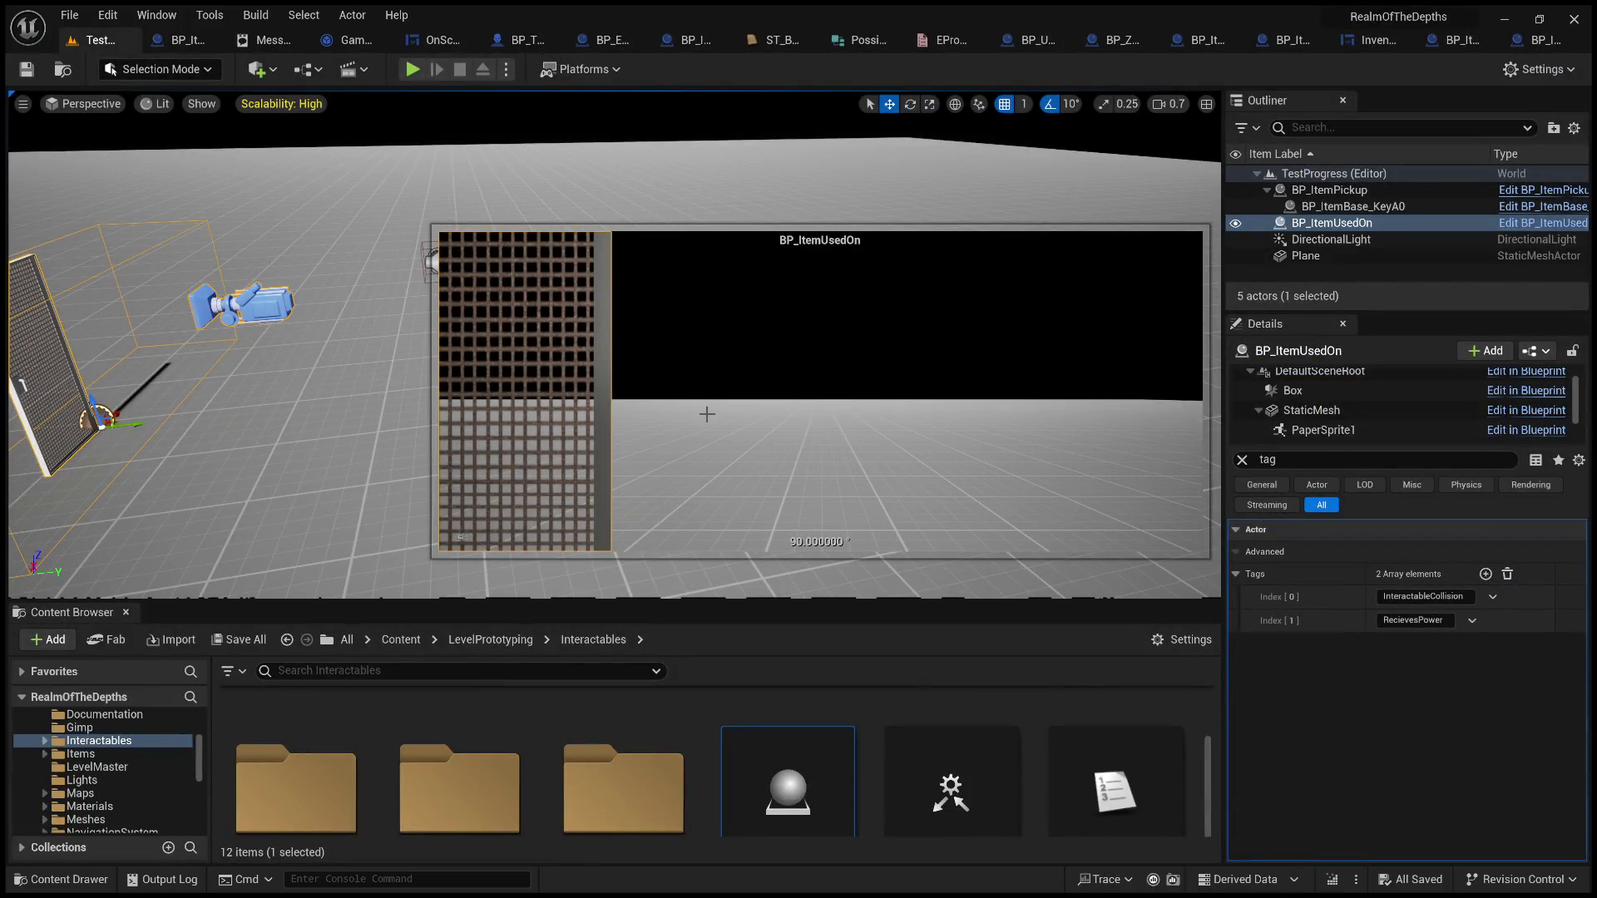
{"action": "mouse_move", "coordinate": [745, 201]}
{"action": "left_mouse_down"}
{"action": "mouse_move", "coordinate": [682, 198]}
{"action": "mouse_move", "coordinate": [766, 227]}
{"action": "mouse_move", "coordinate": [392, 92]}
{"action": "left_mouse_up"}
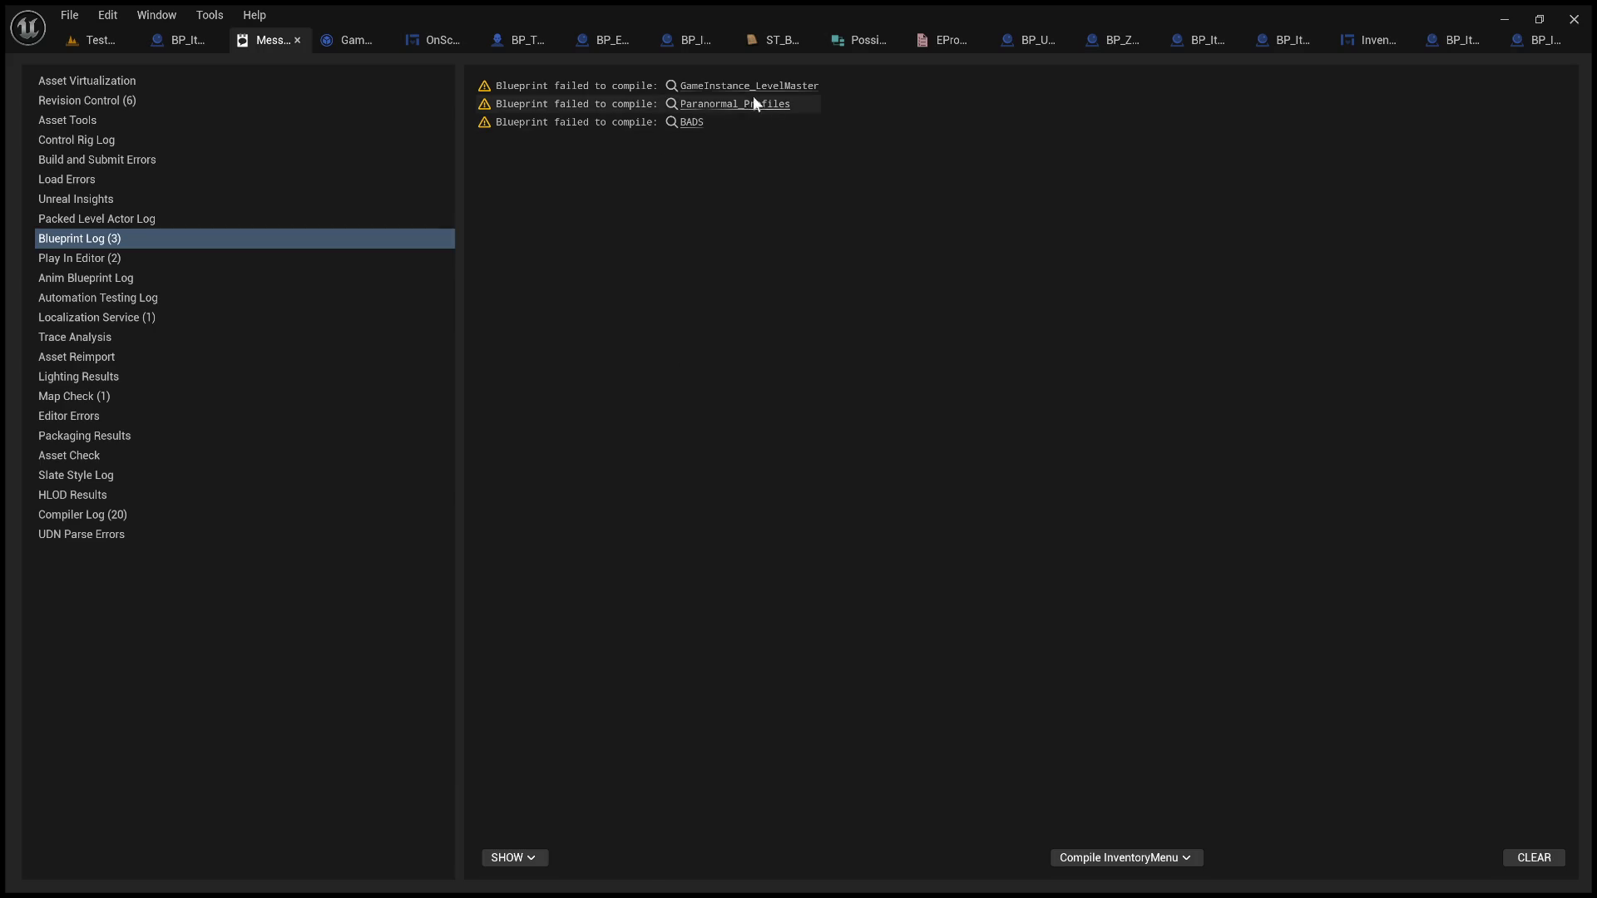
Recompile GameInstance_LevelMaster, jump to its first error at Break AberrationStuct, then return to the test level
{"action": "left_click", "coordinate": [705, 86]}
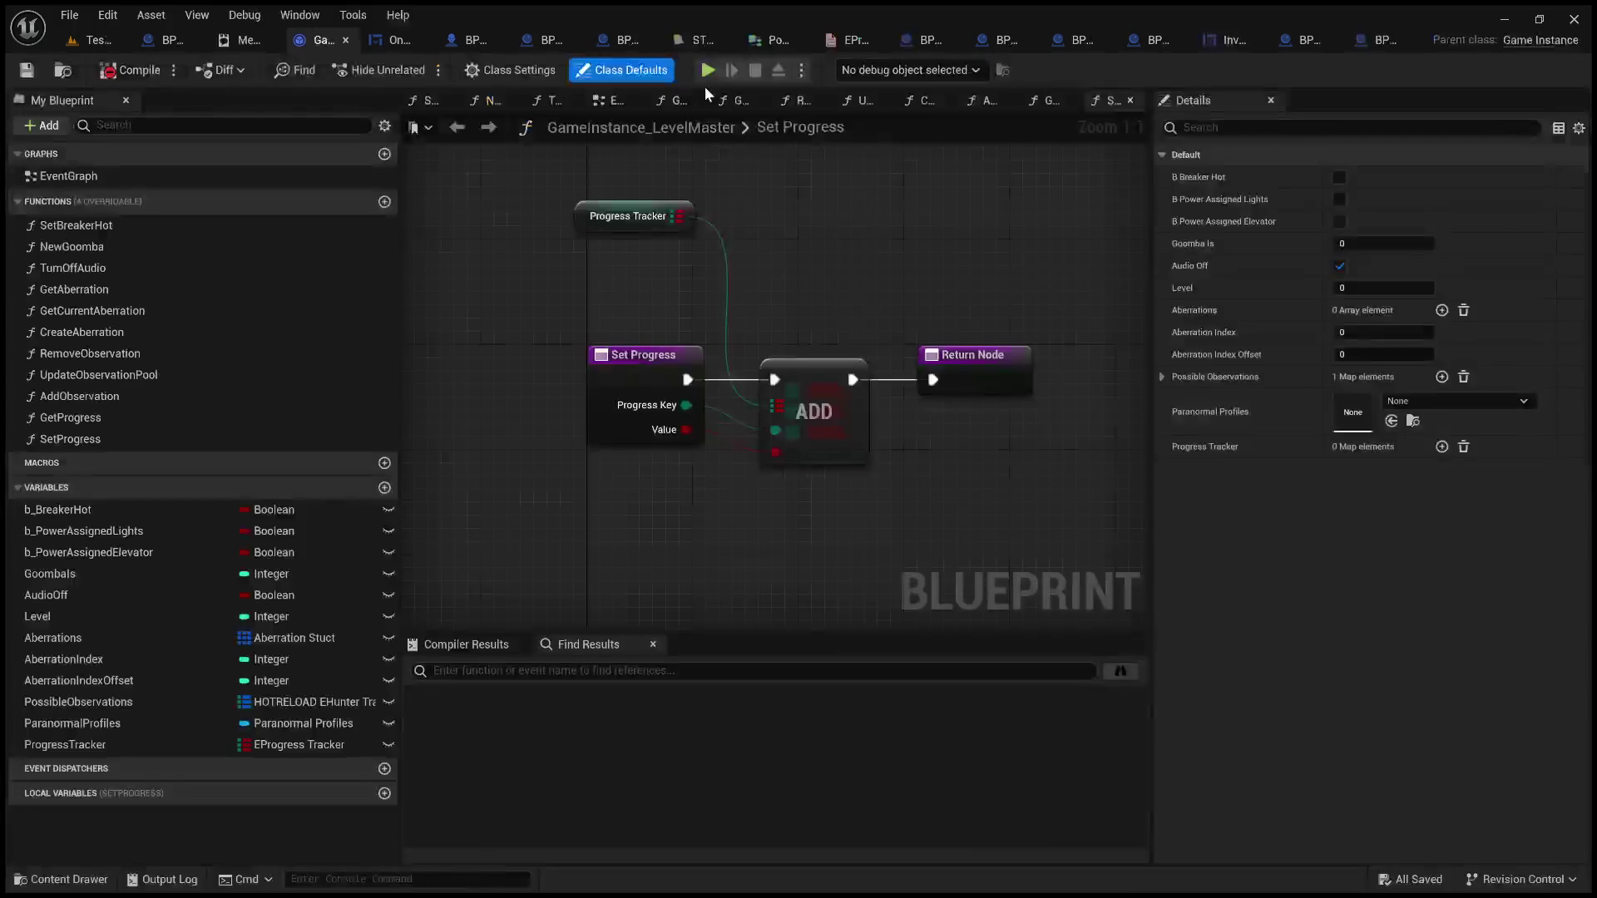
{"action": "left_click", "coordinate": [131, 69]}
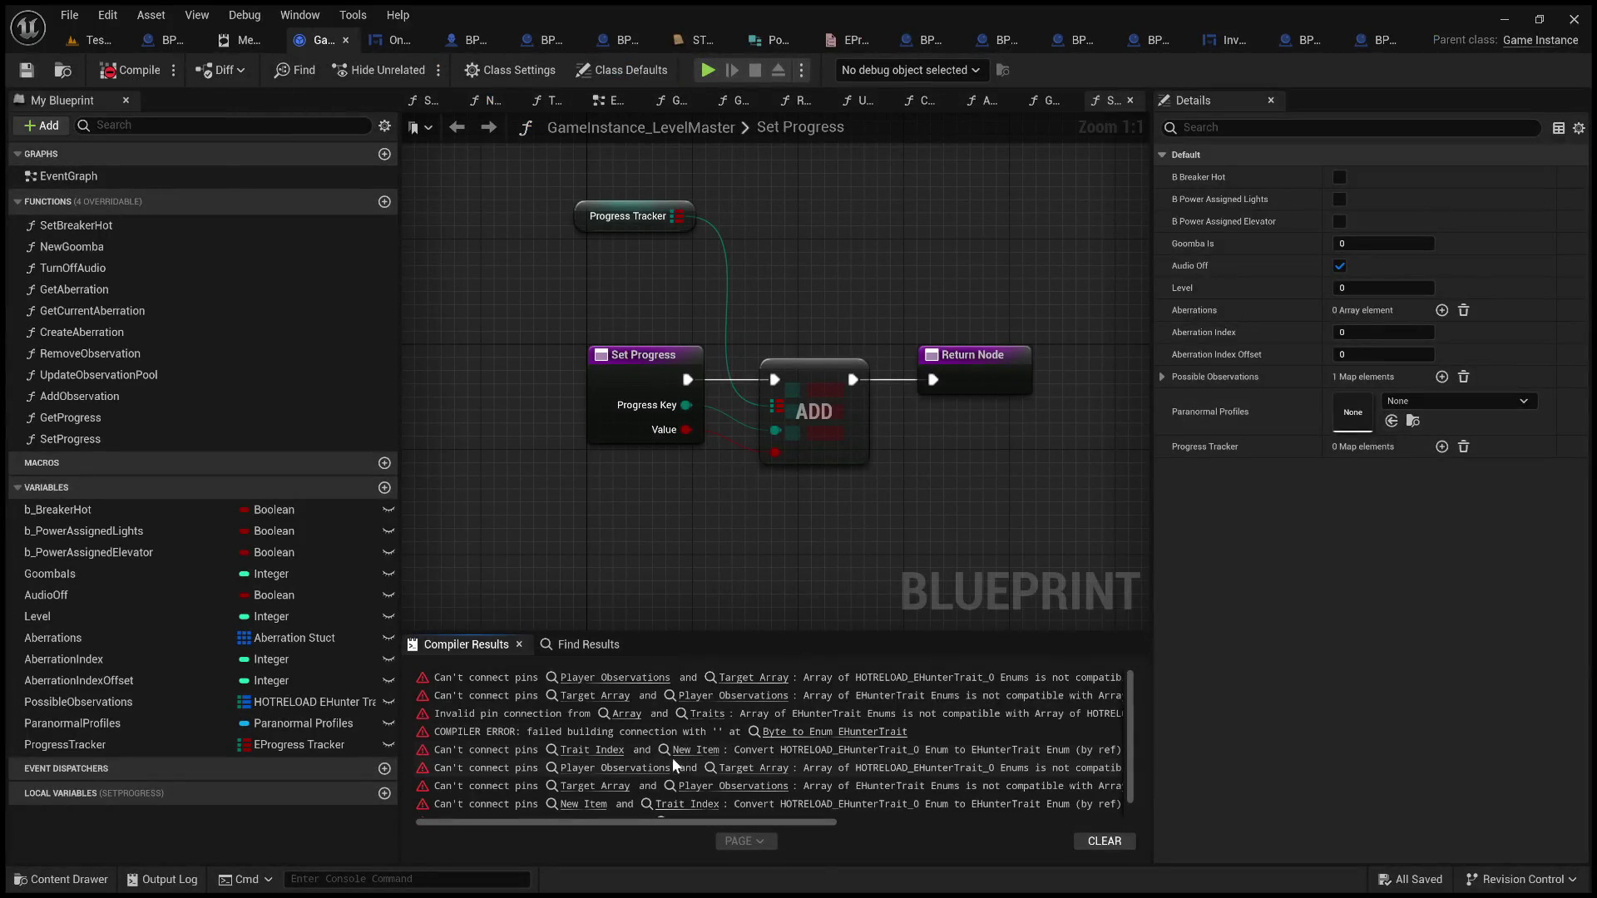
{"action": "left_click", "coordinate": [635, 677]}
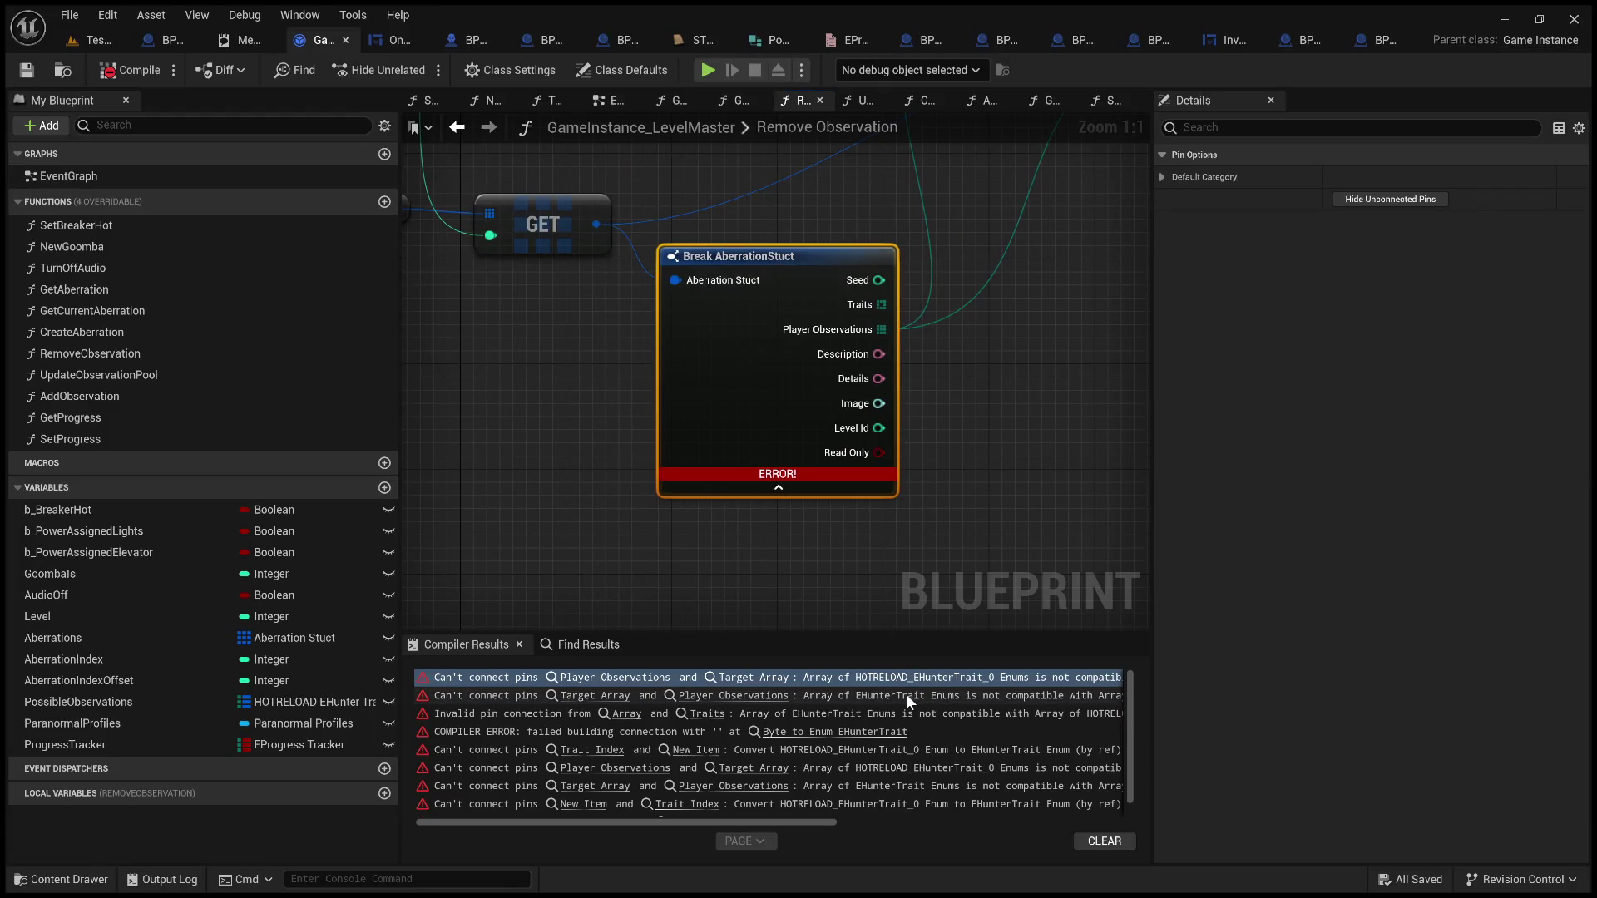
{"action": "left_click", "coordinate": [96, 44]}
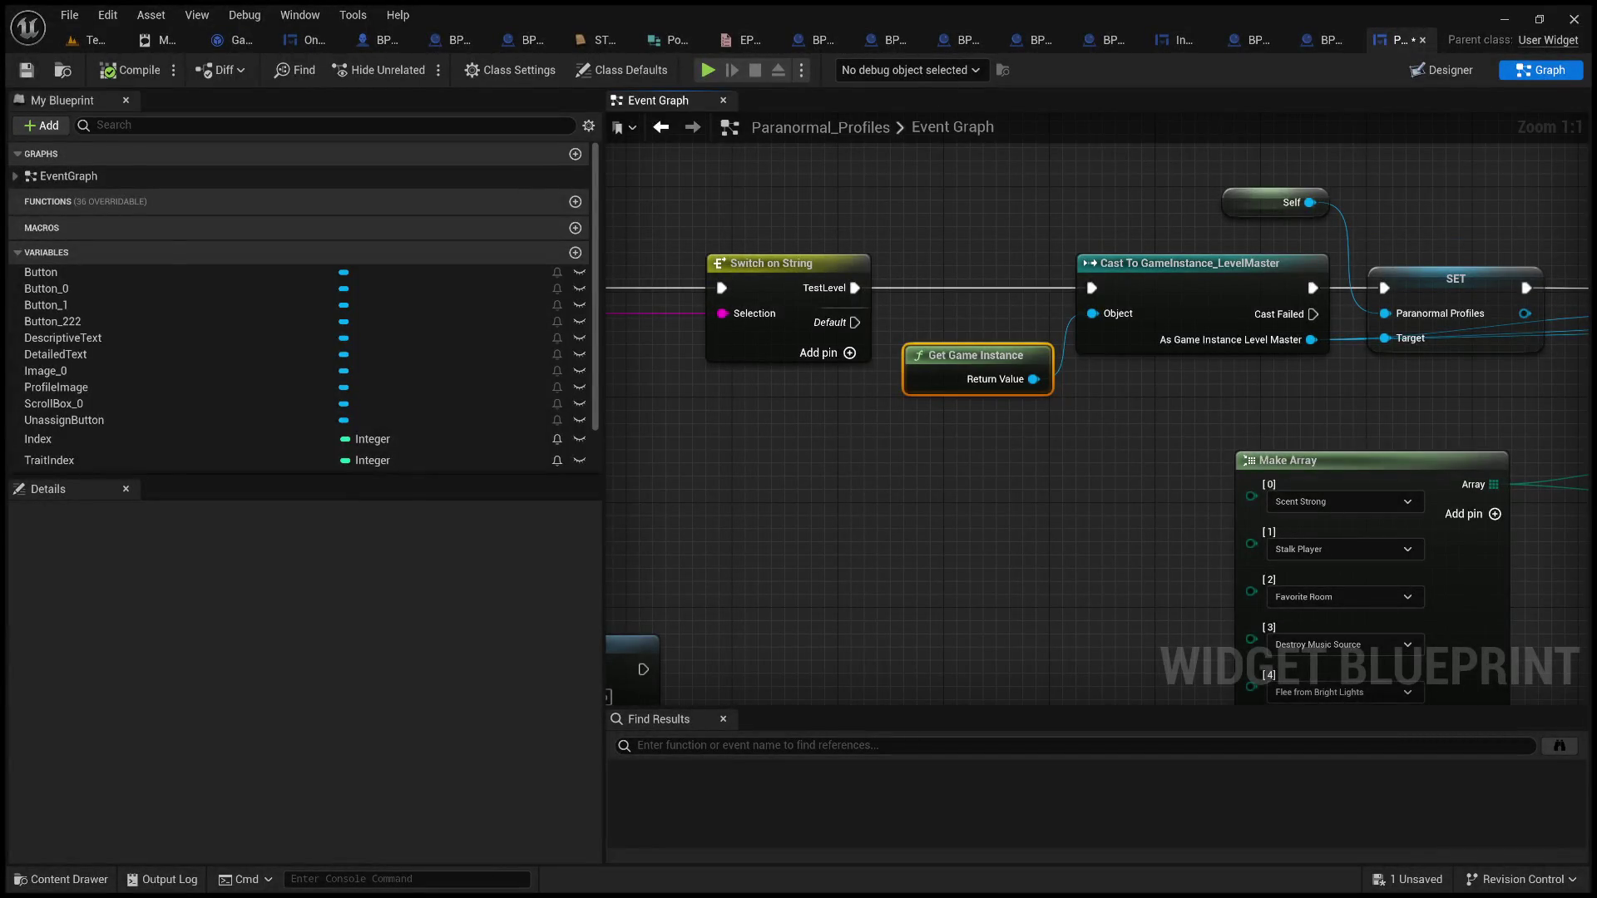
{"action": "scroll", "coordinate": [1062, 545], "scroll_direction": "down", "scroll_amount": 3}
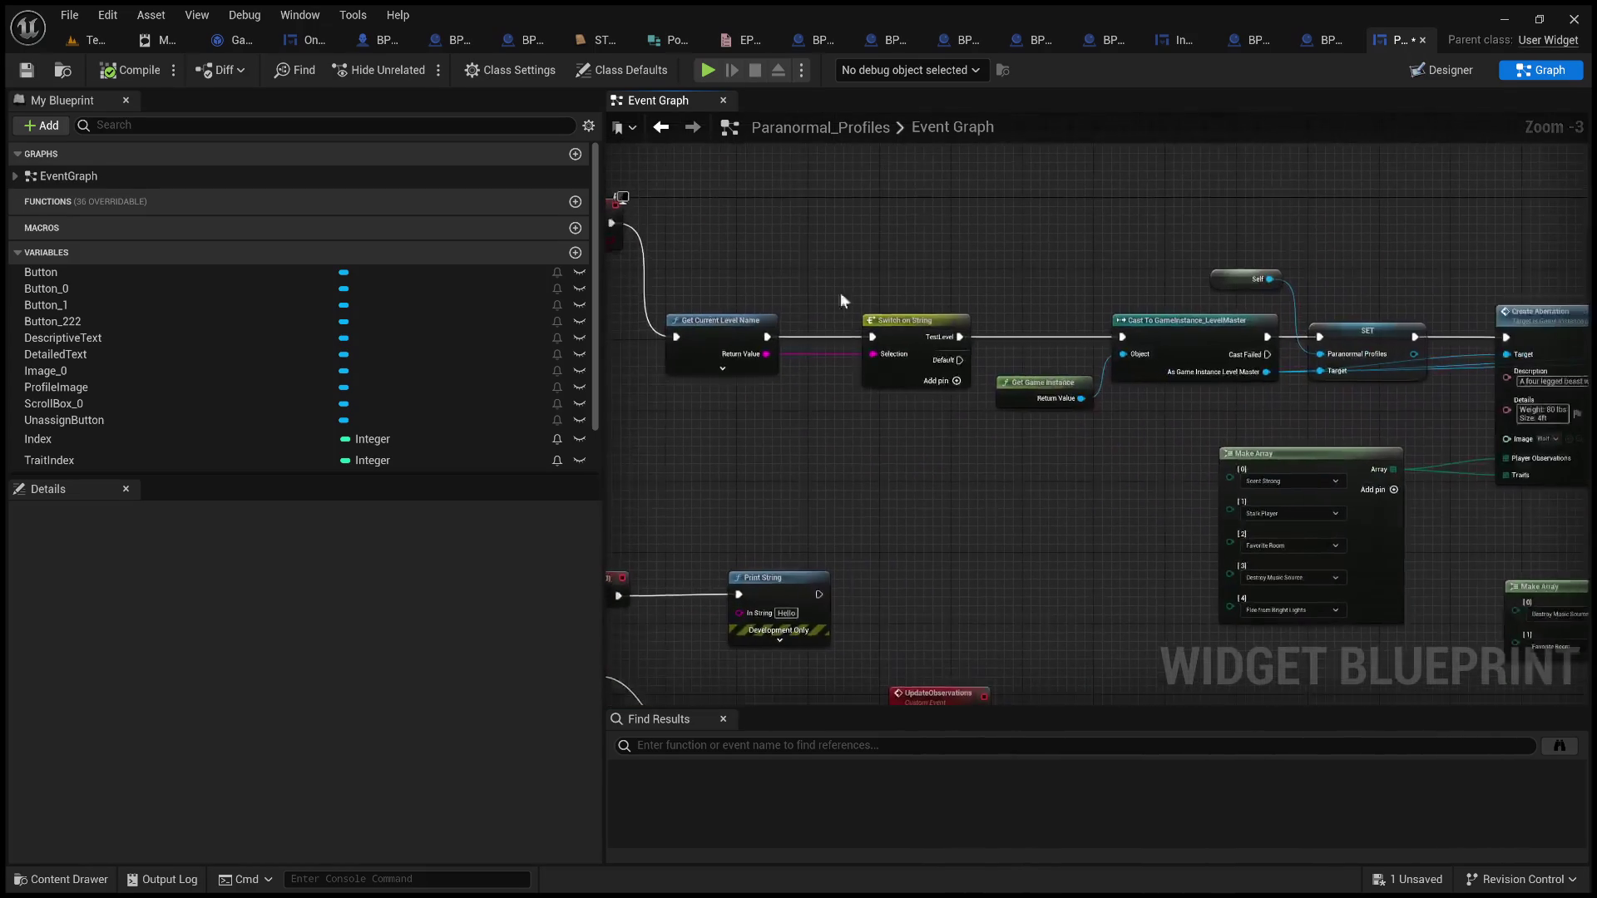
{"action": "scroll", "coordinate": [955, 461], "scroll_direction": "down", "scroll_amount": 3}
{"action": "scroll", "coordinate": [870, 348], "scroll_direction": "up", "scroll_amount": 3}
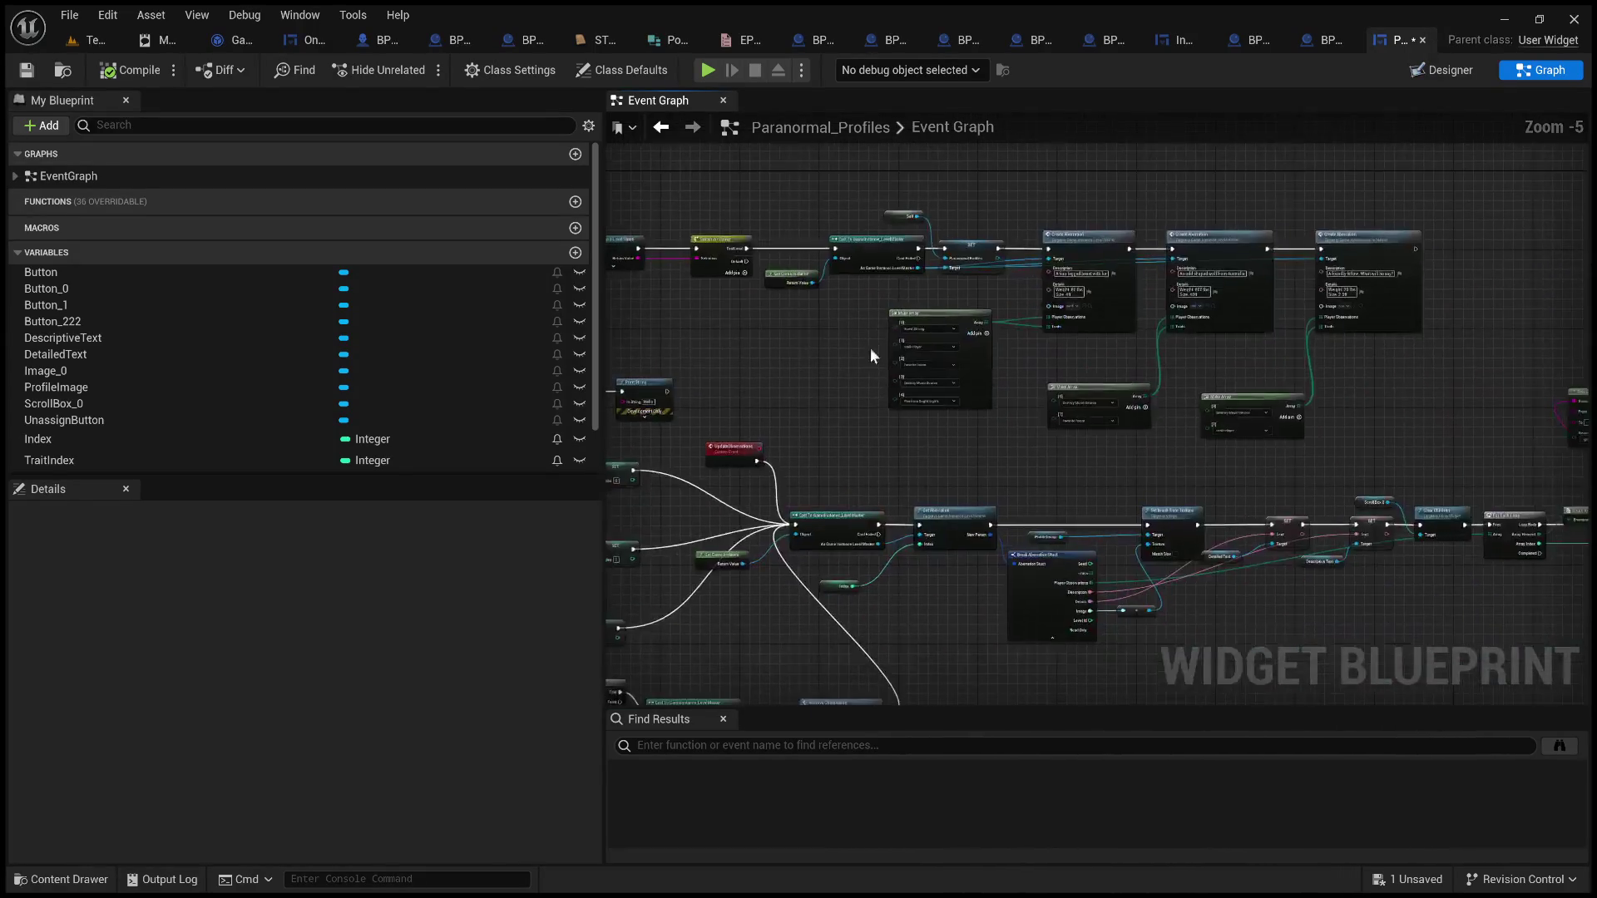
{"action": "mouse_move", "coordinate": [821, 401]}
{"action": "left_mouse_down"}
{"action": "mouse_move", "coordinate": [852, 428]}
{"action": "mouse_move", "coordinate": [717, 219]}
{"action": "mouse_move", "coordinate": [1501, 146]}
{"action": "mouse_move", "coordinate": [1440, 222]}
{"action": "mouse_move", "coordinate": [781, 203]}
{"action": "mouse_move", "coordinate": [745, 314]}
{"action": "mouse_move", "coordinate": [722, 243]}
{"action": "mouse_move", "coordinate": [1117, 521]}
{"action": "mouse_move", "coordinate": [1115, 543]}
{"action": "mouse_move", "coordinate": [952, 425]}
{"action": "mouse_move", "coordinate": [844, 485]}
{"action": "mouse_move", "coordinate": [1546, 429]}
{"action": "mouse_move", "coordinate": [1284, 471]}
{"action": "mouse_move", "coordinate": [956, 492]}
{"action": "mouse_move", "coordinate": [1265, 455]}
{"action": "left_mouse_up"}
{"action": "scroll", "coordinate": [926, 456], "scroll_direction": "down", "scroll_amount": 1}
{"action": "scroll", "coordinate": [1159, 557], "scroll_direction": "down", "scroll_amount": 2}
{"action": "scroll", "coordinate": [952, 424], "scroll_direction": "up", "scroll_amount": 4}
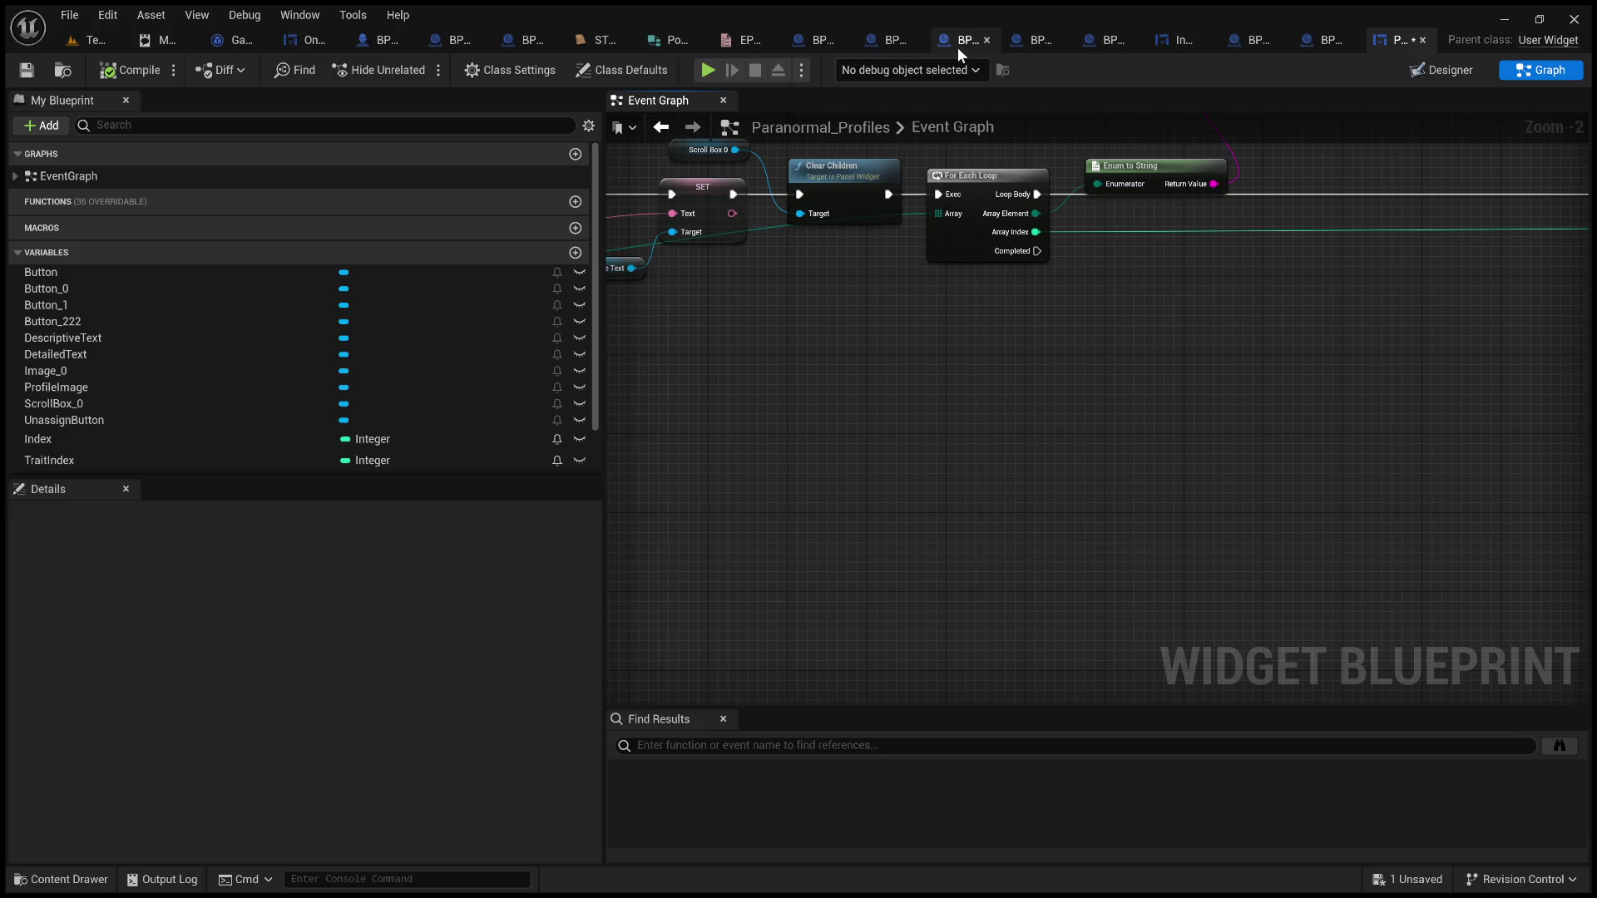
{"action": "left_click", "coordinate": [893, 47]}
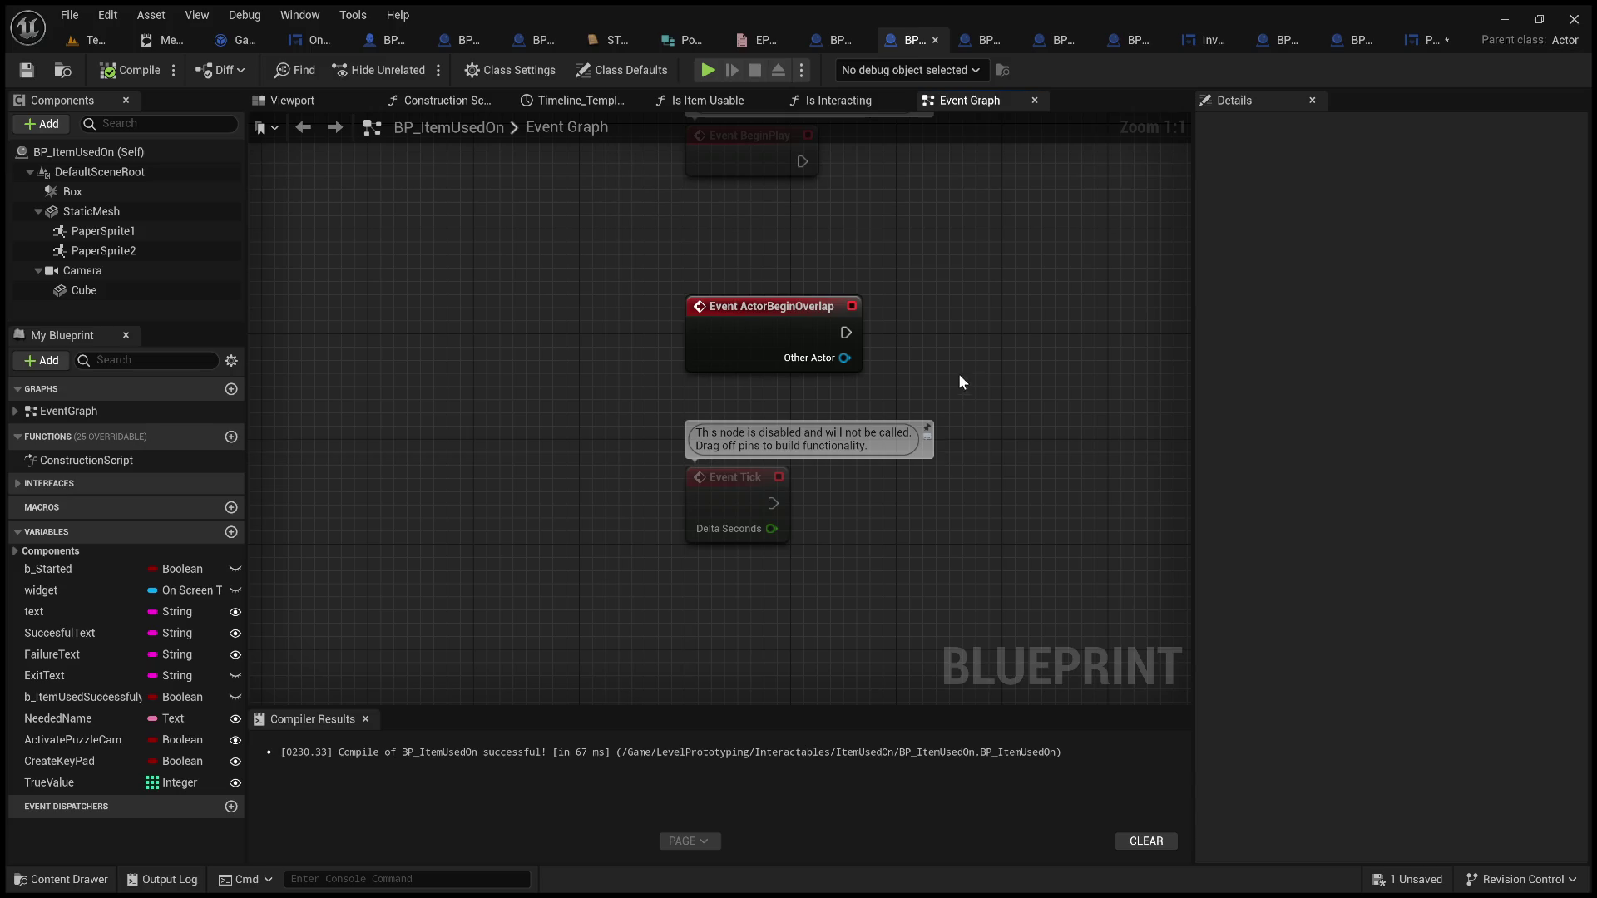
Inspect BP_ItemUsedOn's Event Interact, Usable Object Check, second Branch and OR nodes, then return to the level
{"action": "scroll", "coordinate": [942, 360], "scroll_direction": "down", "scroll_amount": 3}
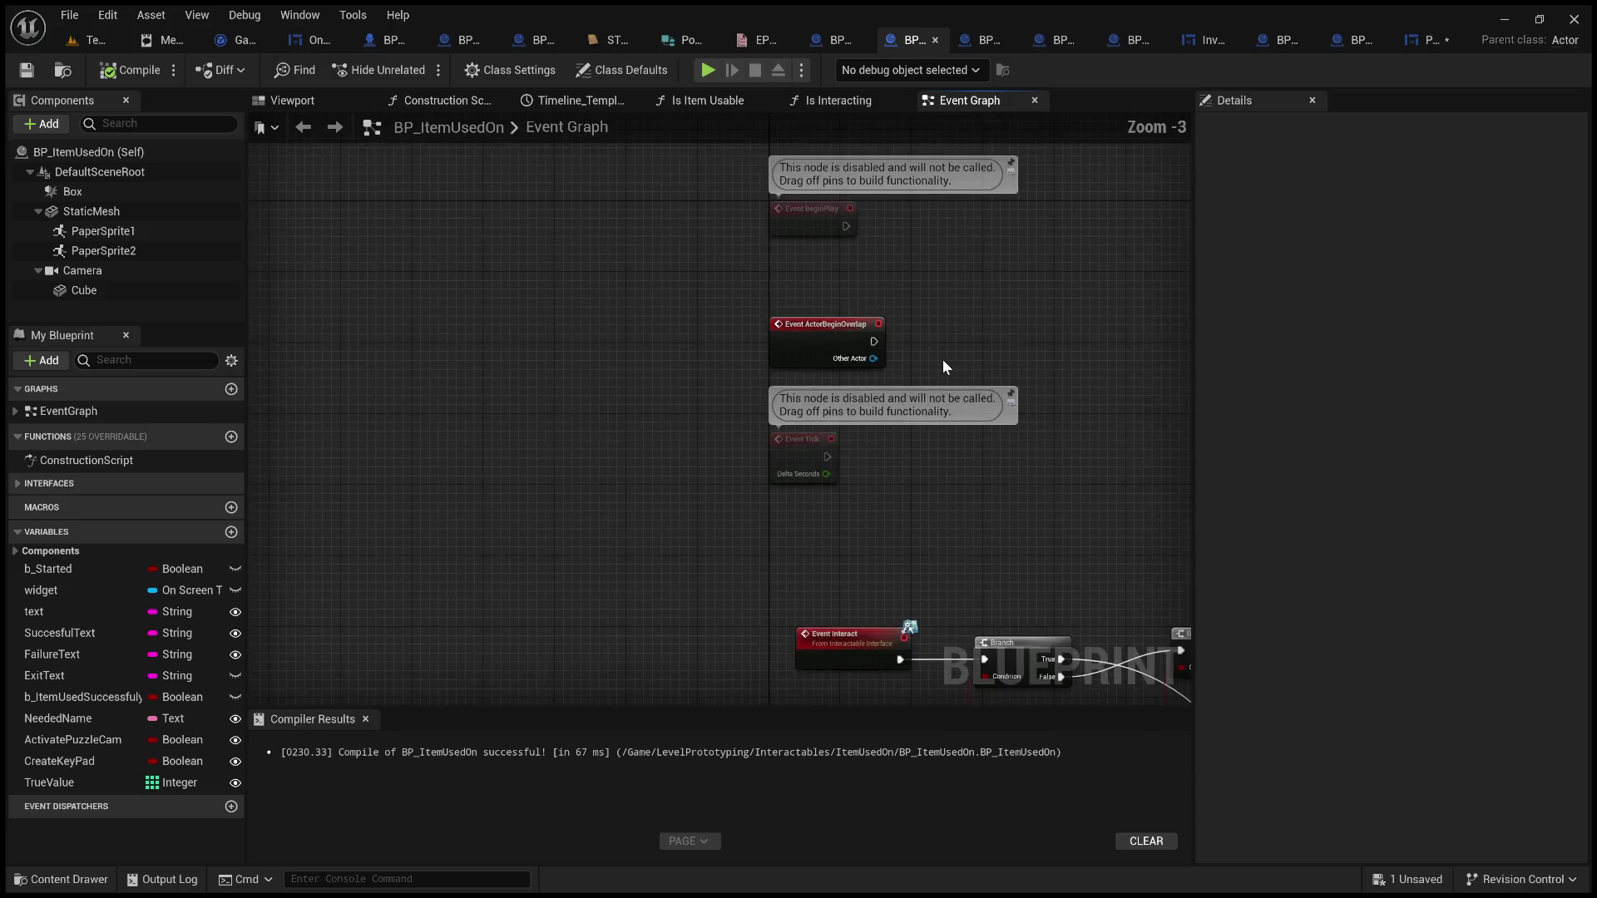
{"action": "mouse_move", "coordinate": [965, 361]}
{"action": "left_mouse_down"}
{"action": "mouse_move", "coordinate": [903, 170]}
{"action": "mouse_move", "coordinate": [819, 71]}
{"action": "left_mouse_up"}
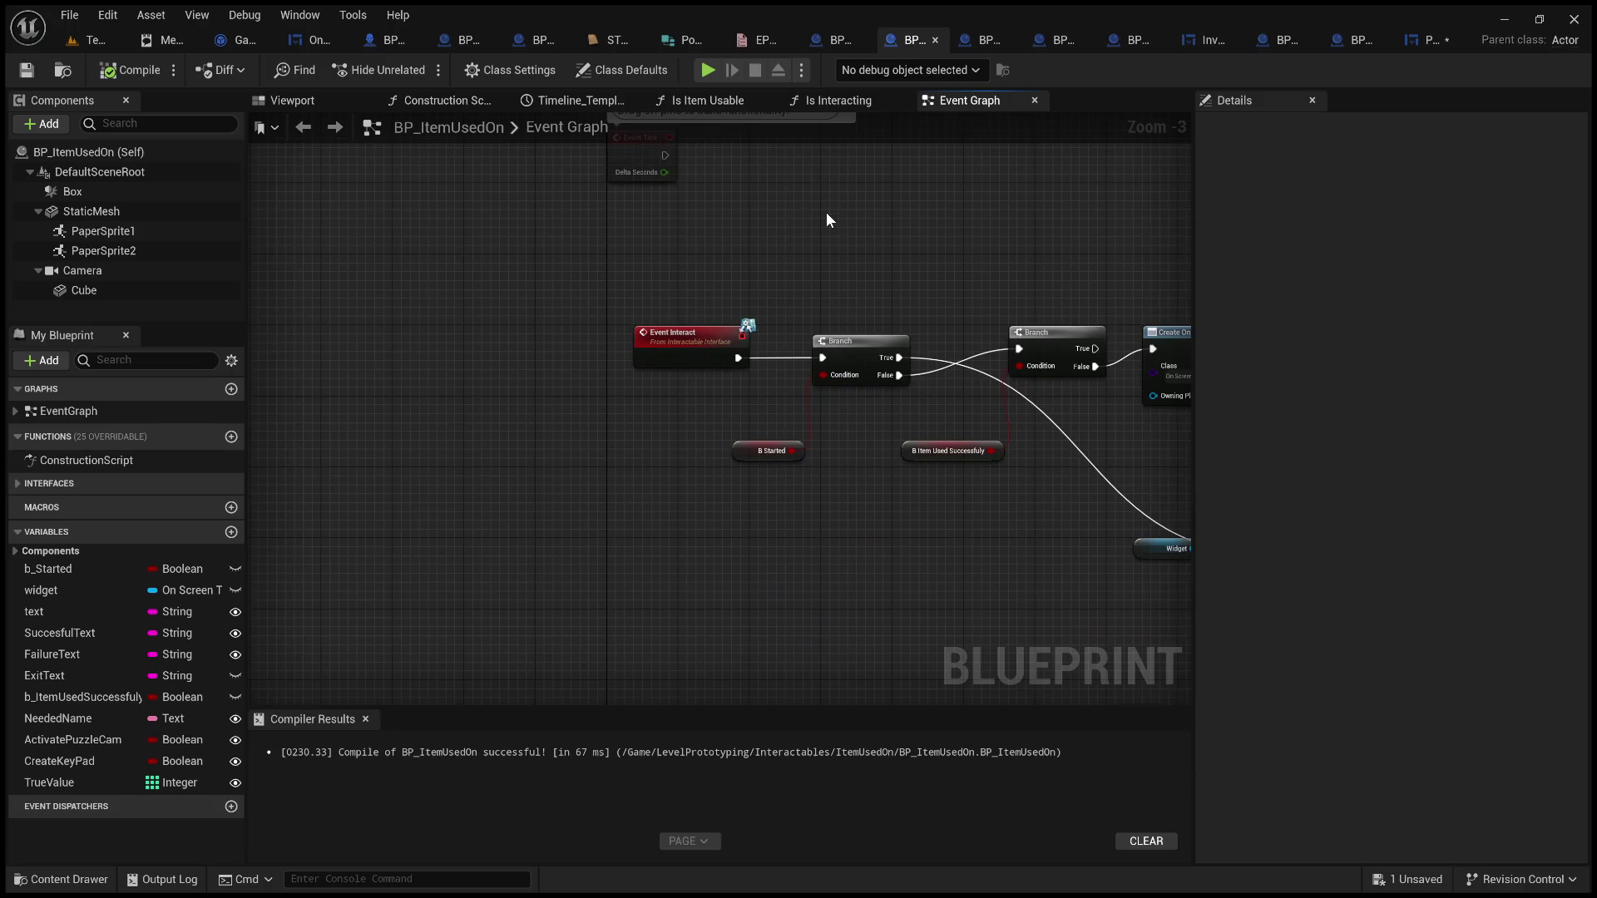
{"action": "scroll", "coordinate": [828, 220], "scroll_direction": "down", "scroll_amount": 2}
{"action": "scroll", "coordinate": [810, 510], "scroll_direction": "down", "scroll_amount": 1}
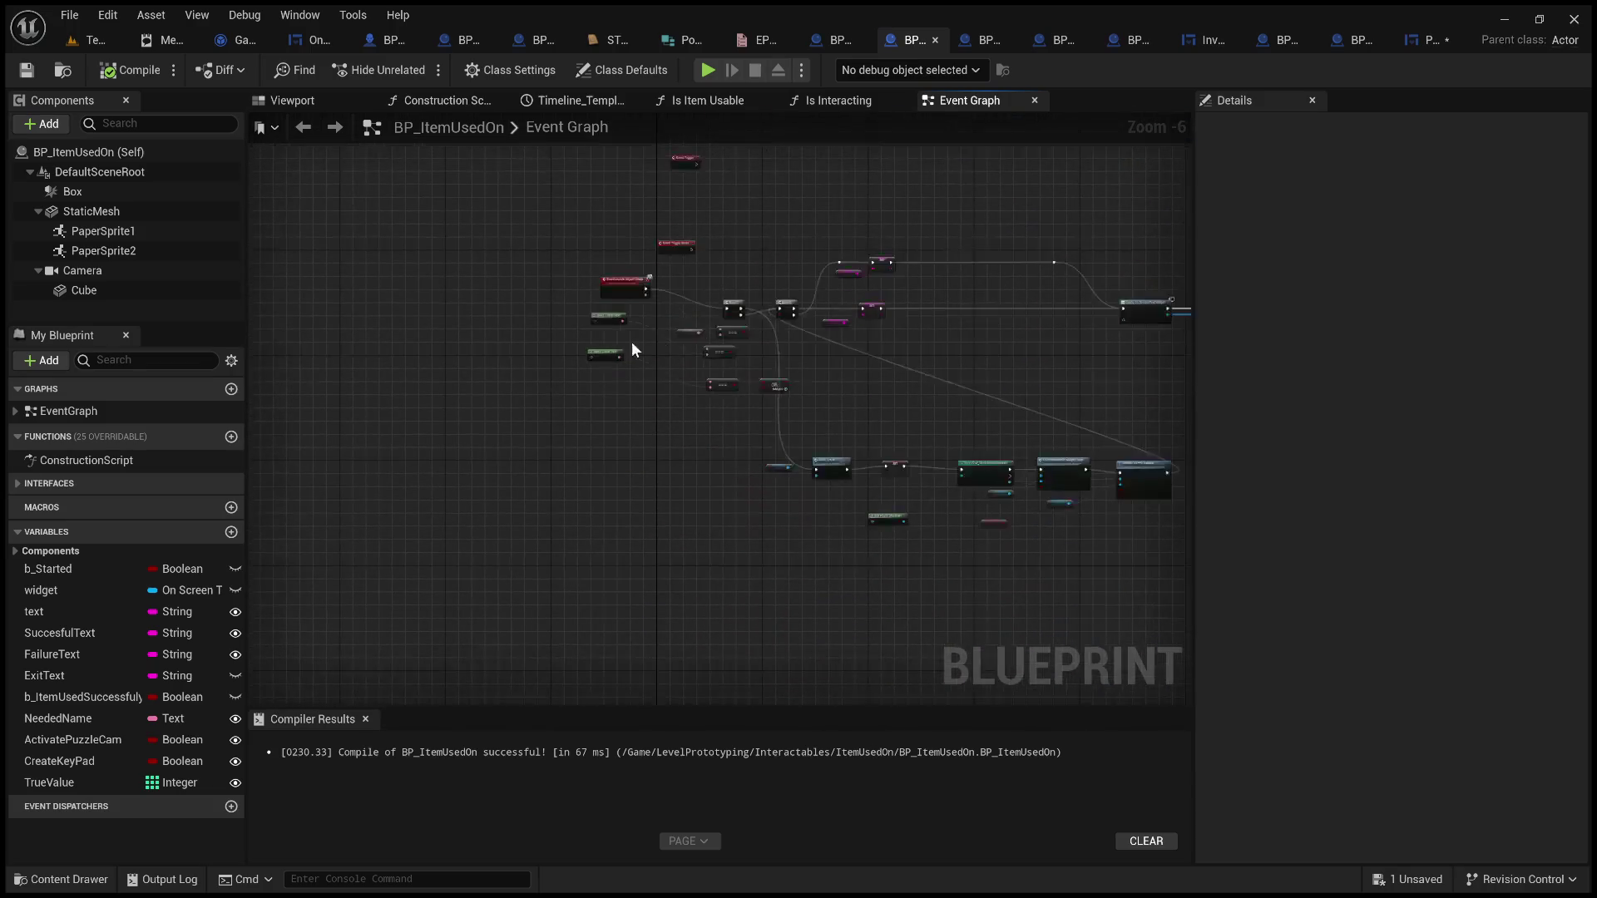
{"action": "scroll", "coordinate": [631, 349], "scroll_direction": "up", "scroll_amount": 5}
{"action": "left_click_drag", "start_coordinate": [648, 334], "coordinate": [756, 458]}
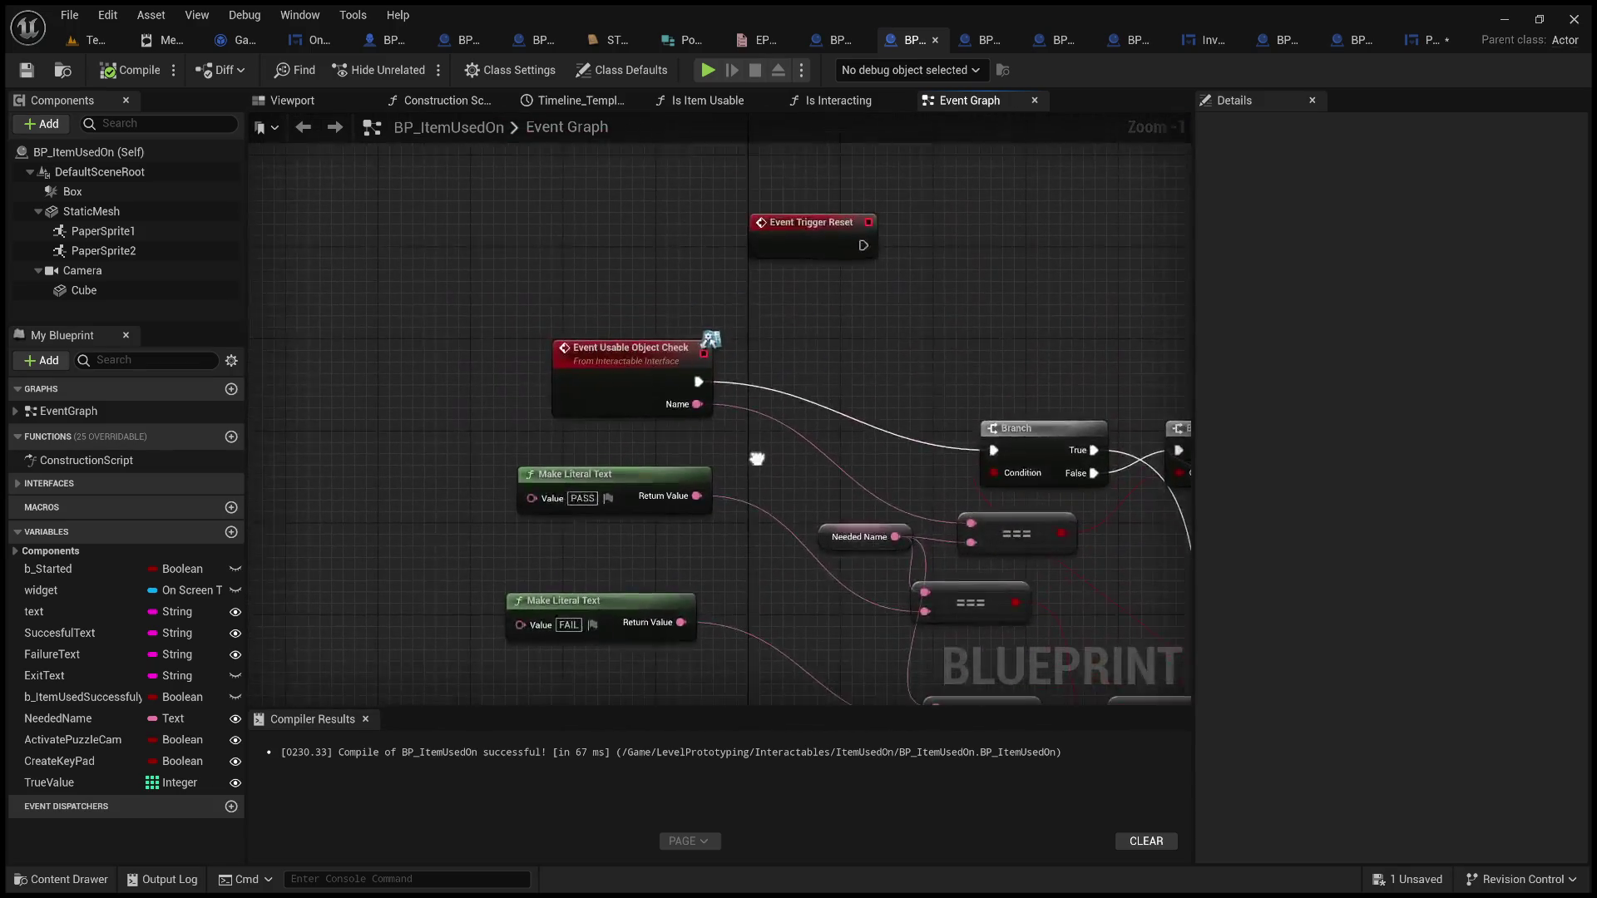
{"action": "left_click_drag", "start_coordinate": [888, 337], "coordinate": [1036, 323]}
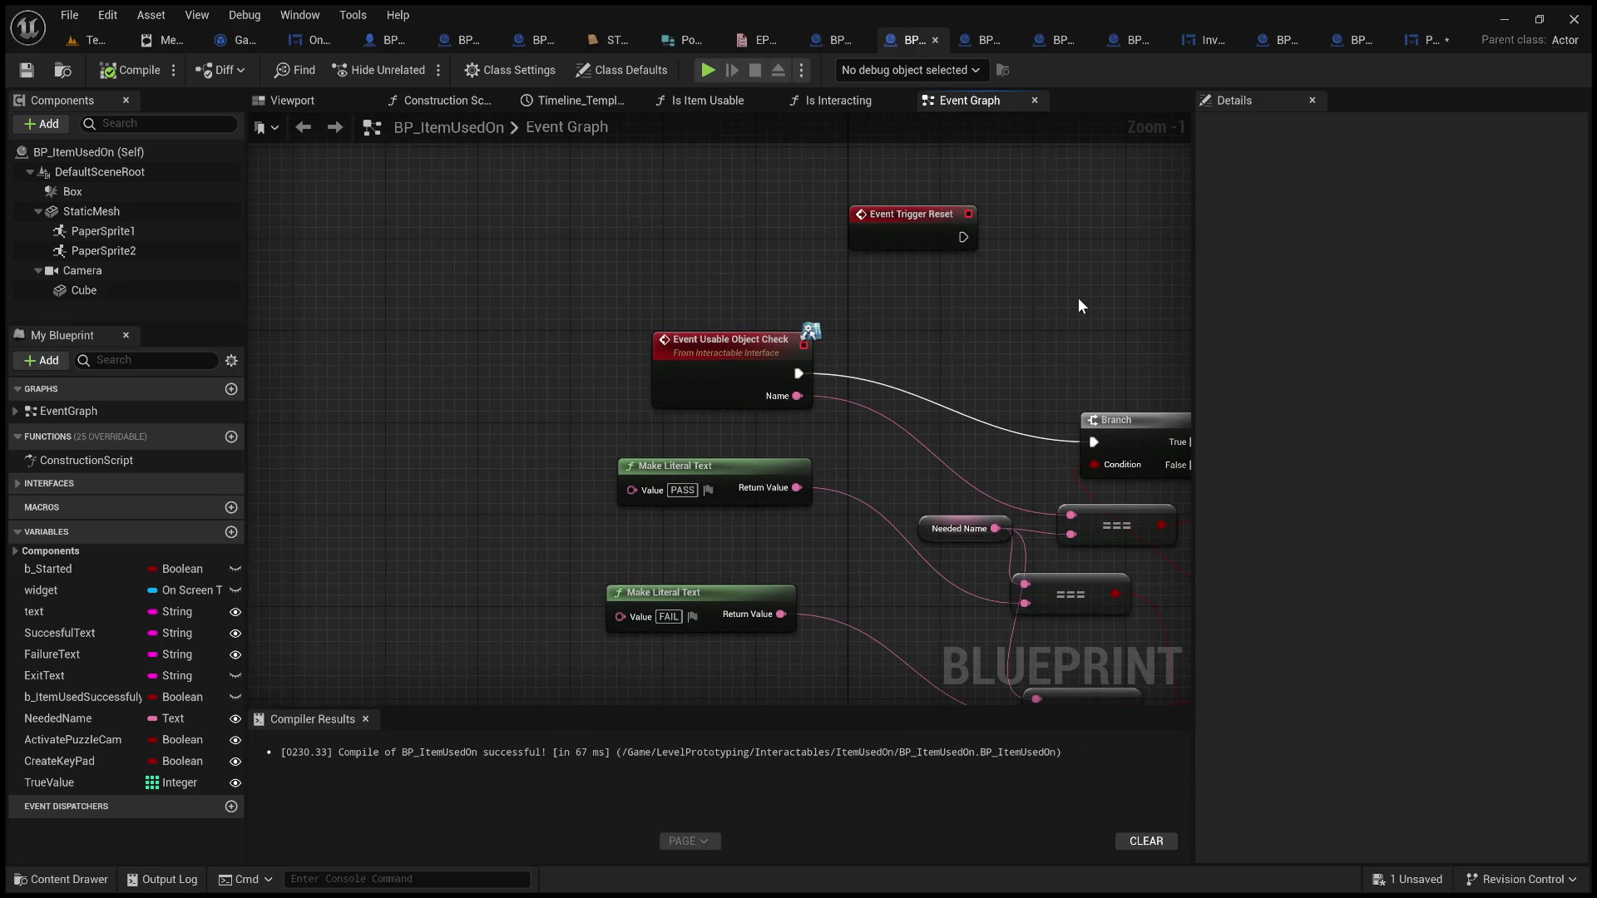
{"action": "mouse_move", "coordinate": [1029, 344]}
{"action": "left_mouse_down"}
{"action": "mouse_move", "coordinate": [777, 211]}
{"action": "mouse_move", "coordinate": [962, 211]}
{"action": "left_mouse_up"}
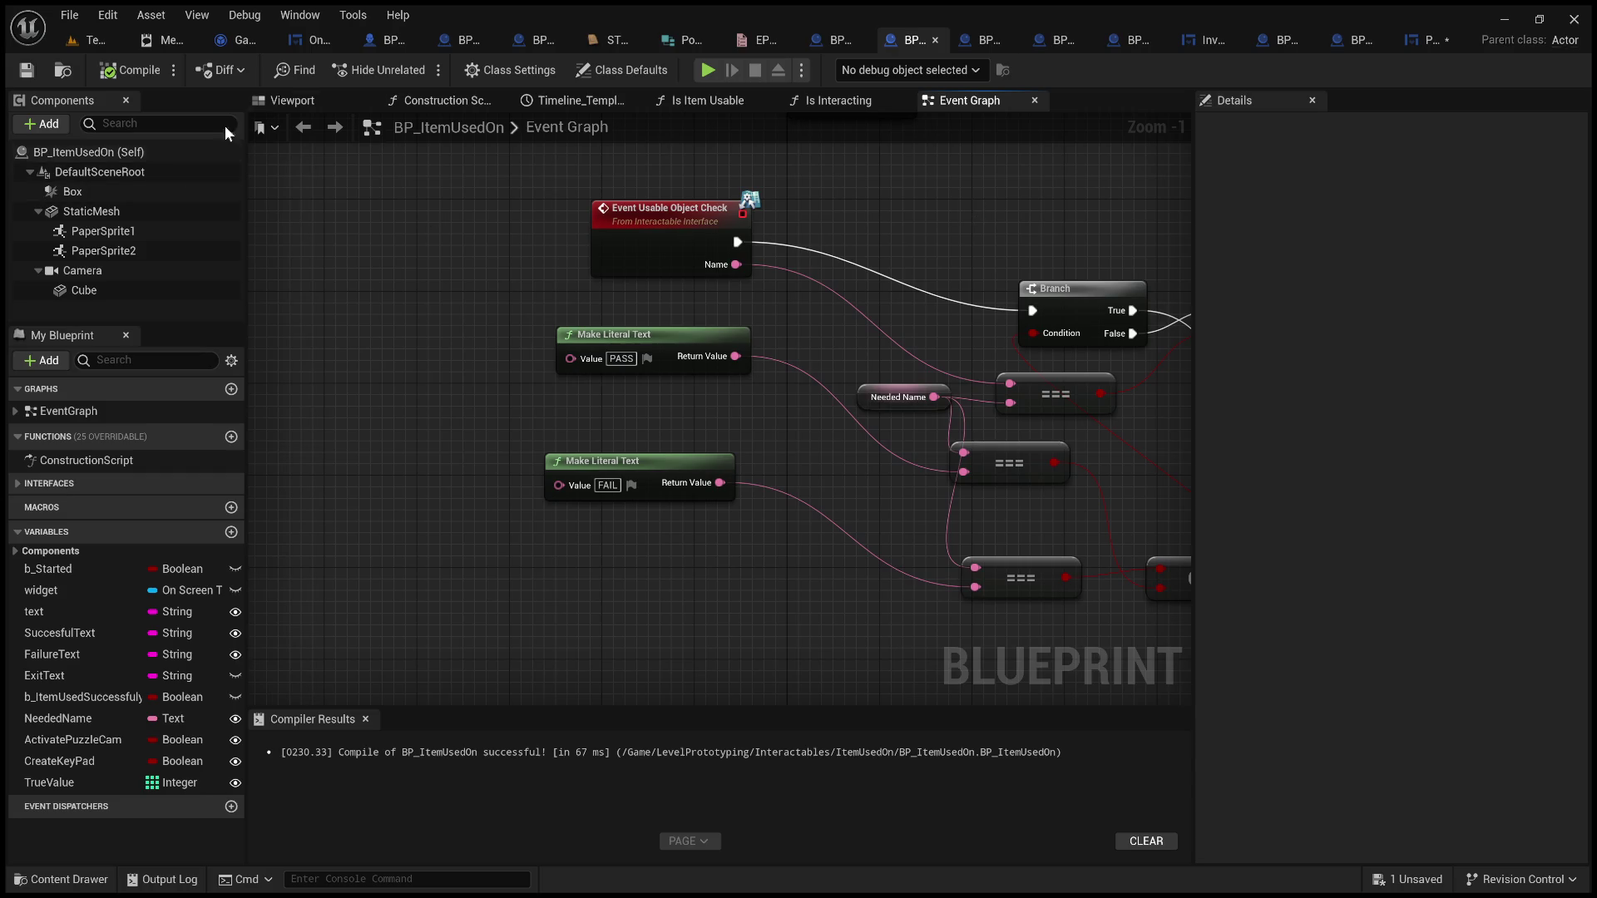
{"action": "left_click", "coordinate": [113, 38]}
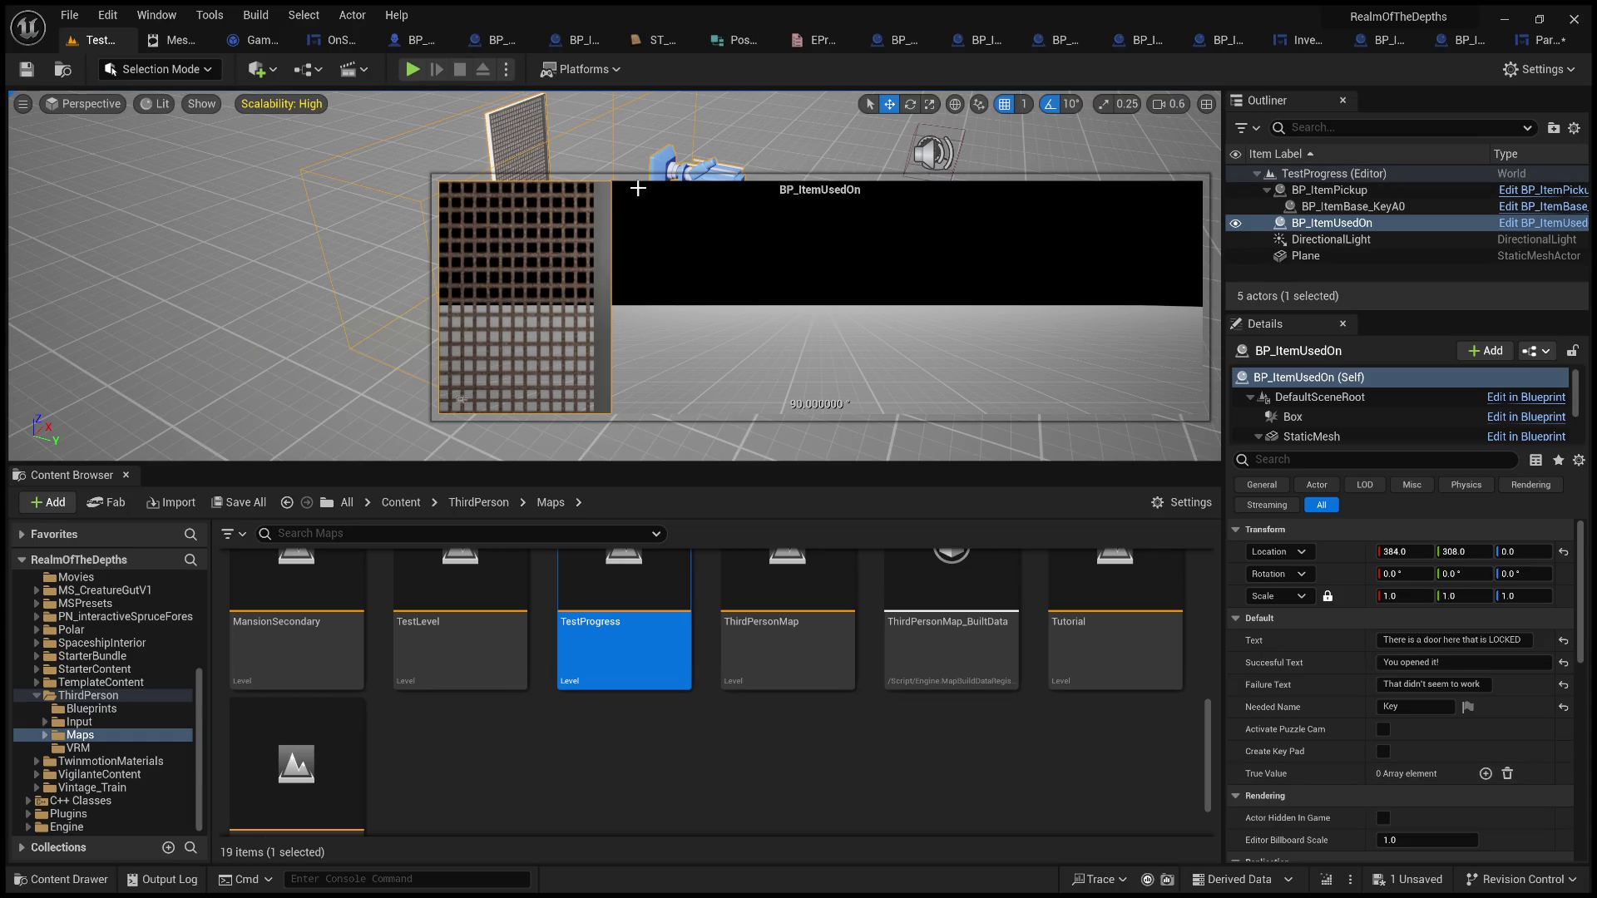
Deselect the TestProgress map, view BP_ItemBase, then close BP_ZoomTerminal to reveal BP_ItemUsedOn's graph
{"action": "left_click", "coordinate": [712, 766]}
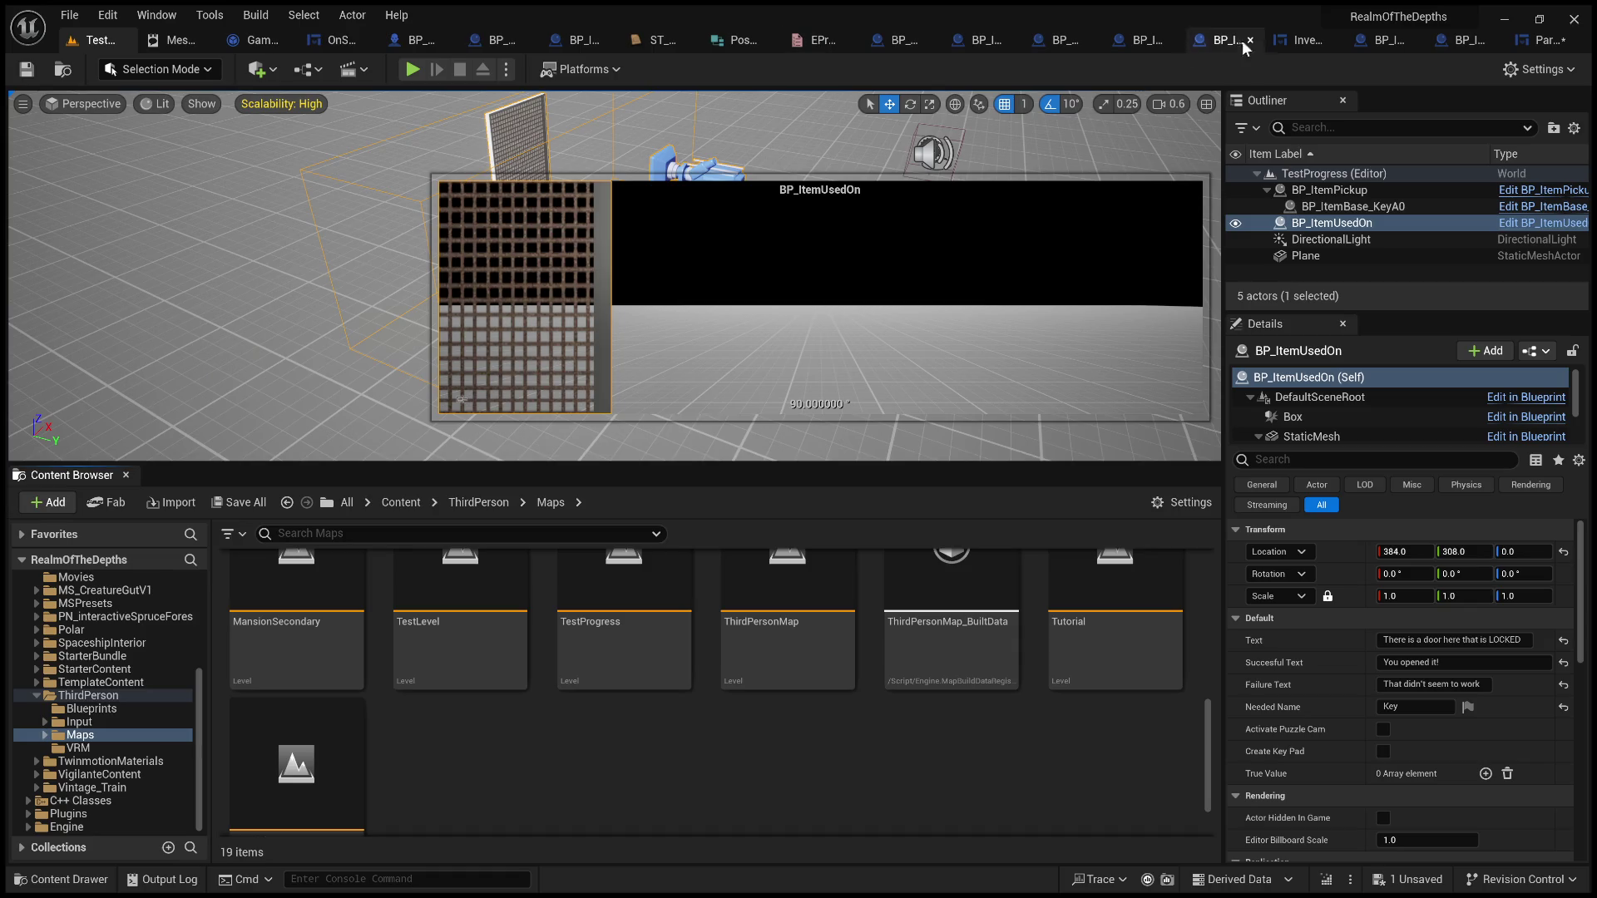
{"action": "left_click", "coordinate": [1139, 43]}
{"action": "left_click_drag", "start_coordinate": [836, 377], "coordinate": [862, 391]}
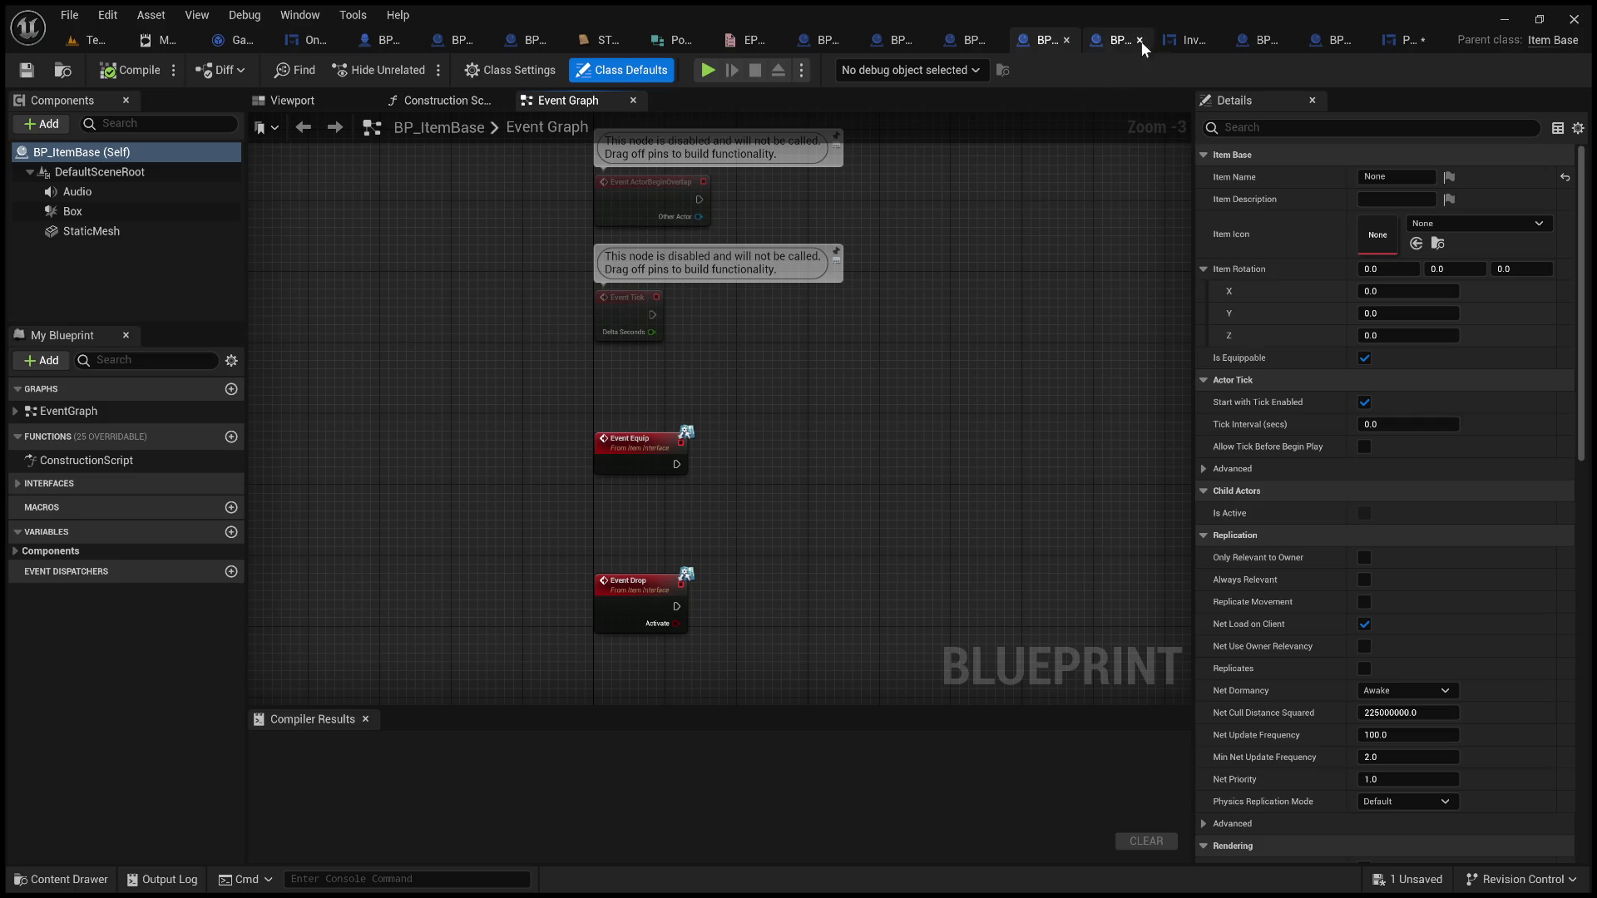
{"action": "left_click", "coordinate": [970, 36]}
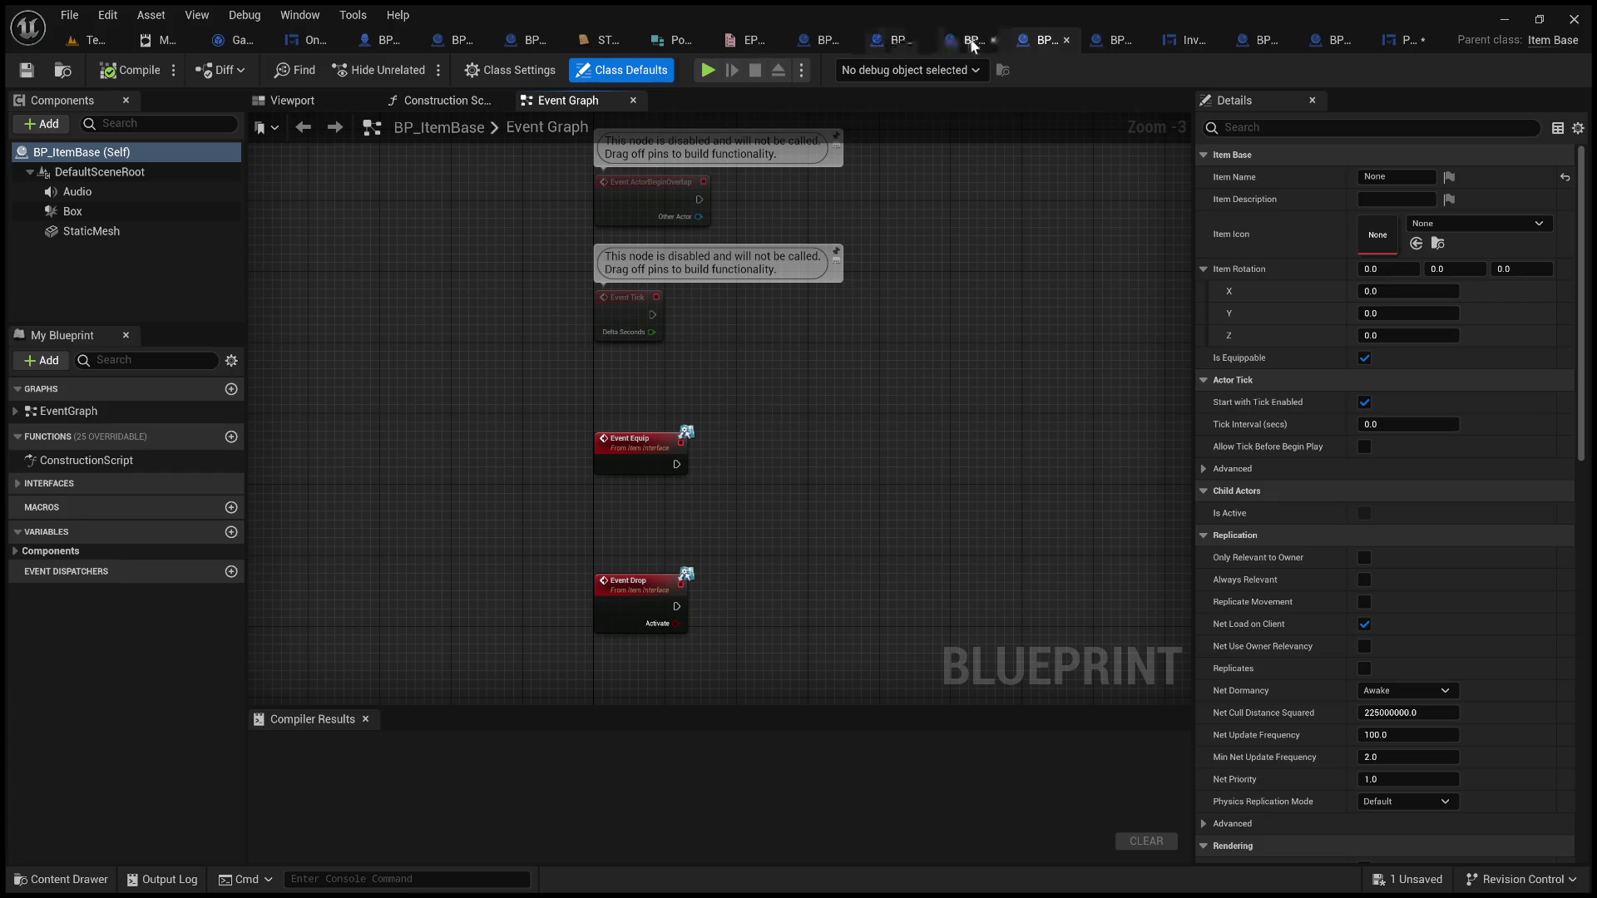
{"action": "middle_click", "coordinate": [971, 36]}
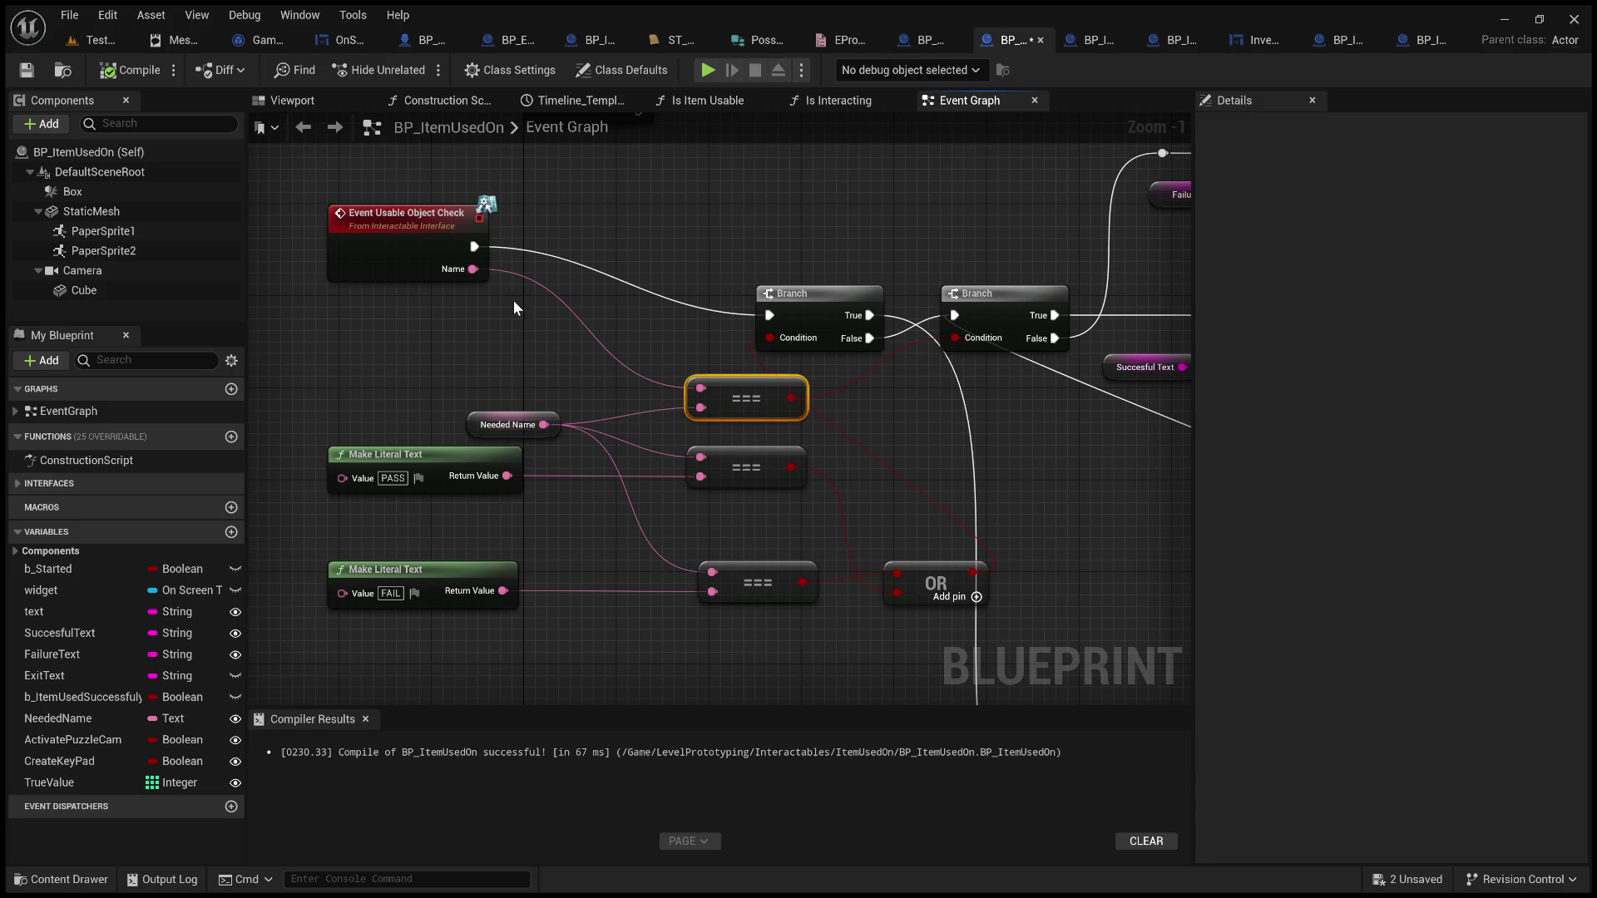
Select the Usable Object Check, Needed Name and comparison nodes, clear the selection, then switch to TestProgress
{"action": "left_click_drag", "start_coordinate": [304, 188], "coordinate": [535, 346]}
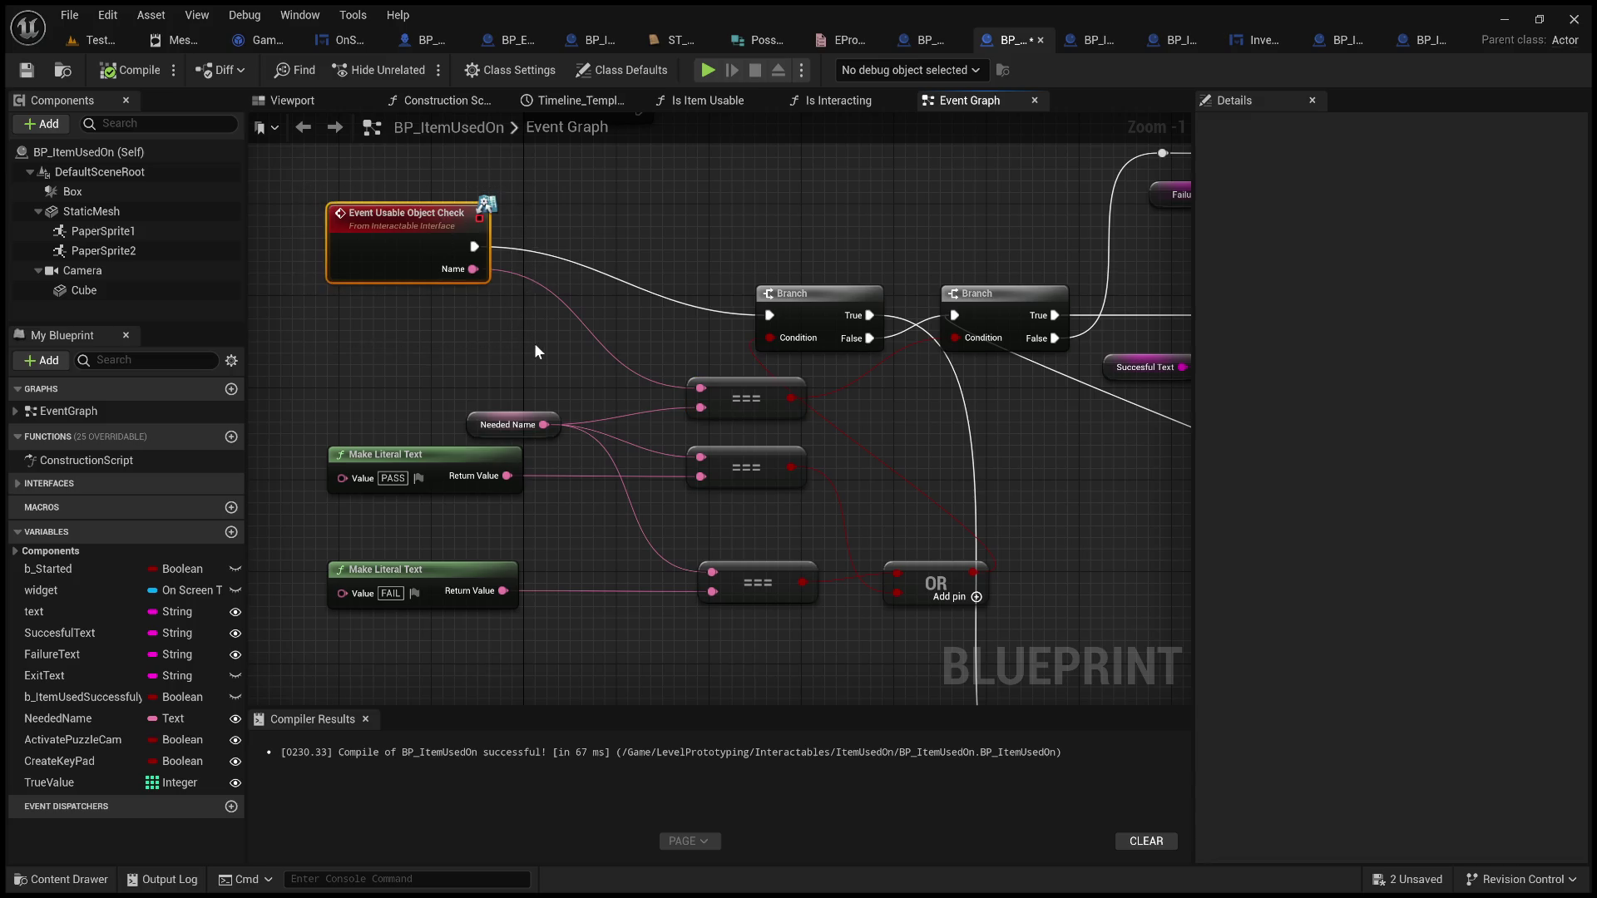
{"action": "mouse_move", "coordinate": [755, 668]}
{"action": "left_mouse_down"}
{"action": "mouse_move", "coordinate": [384, 458]}
{"action": "mouse_move", "coordinate": [348, 372]}
{"action": "left_mouse_up"}
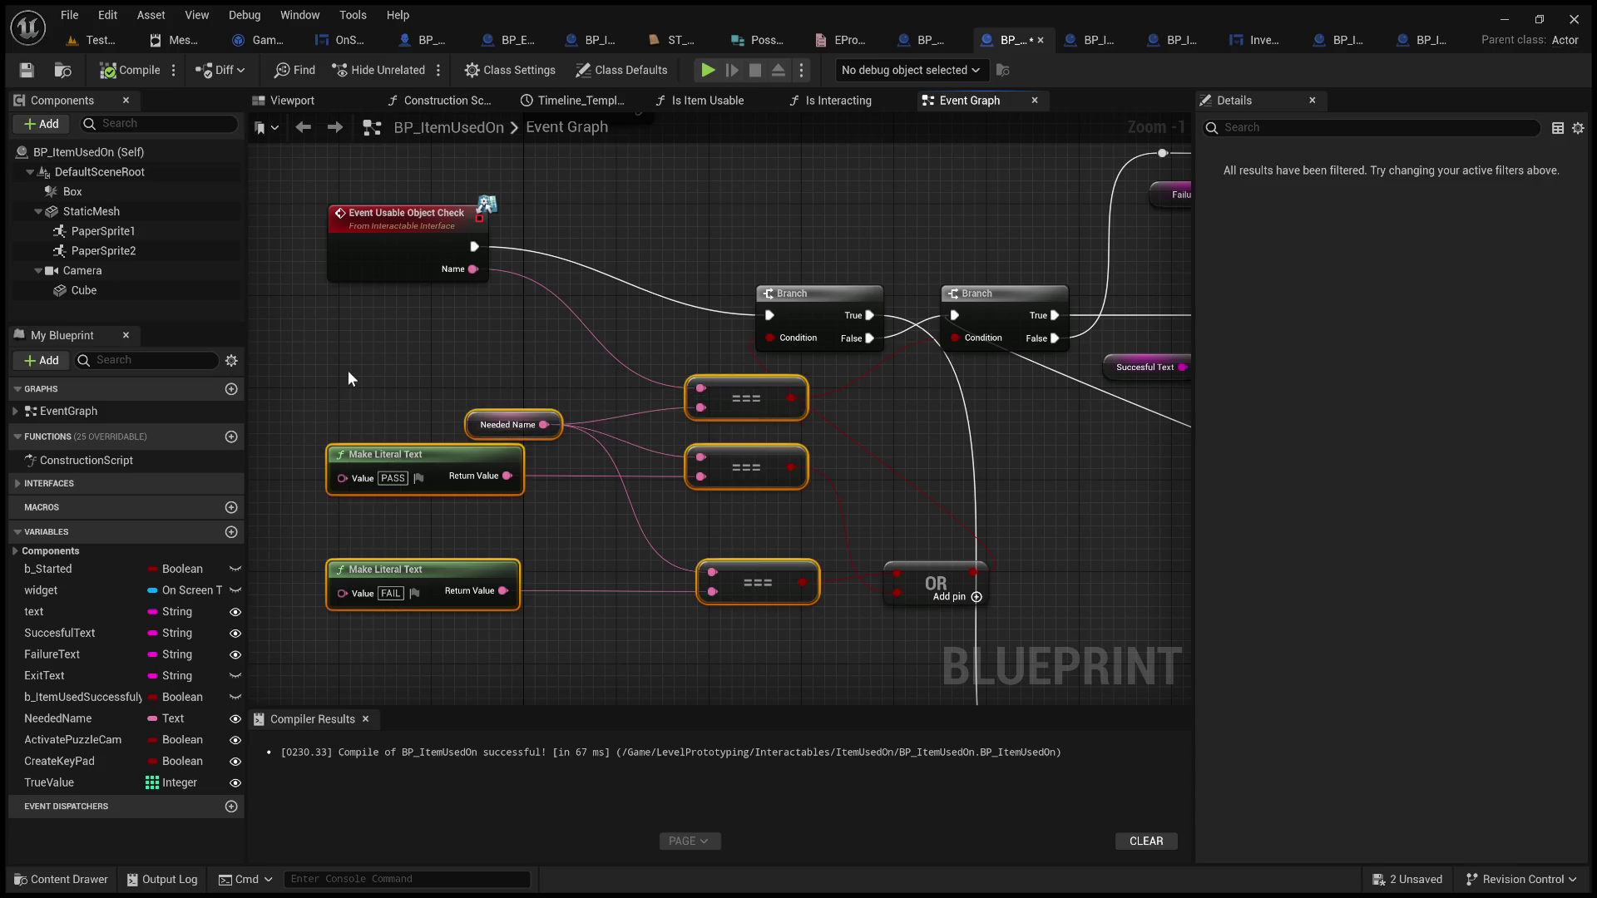
{"action": "left_click", "coordinate": [348, 371]}
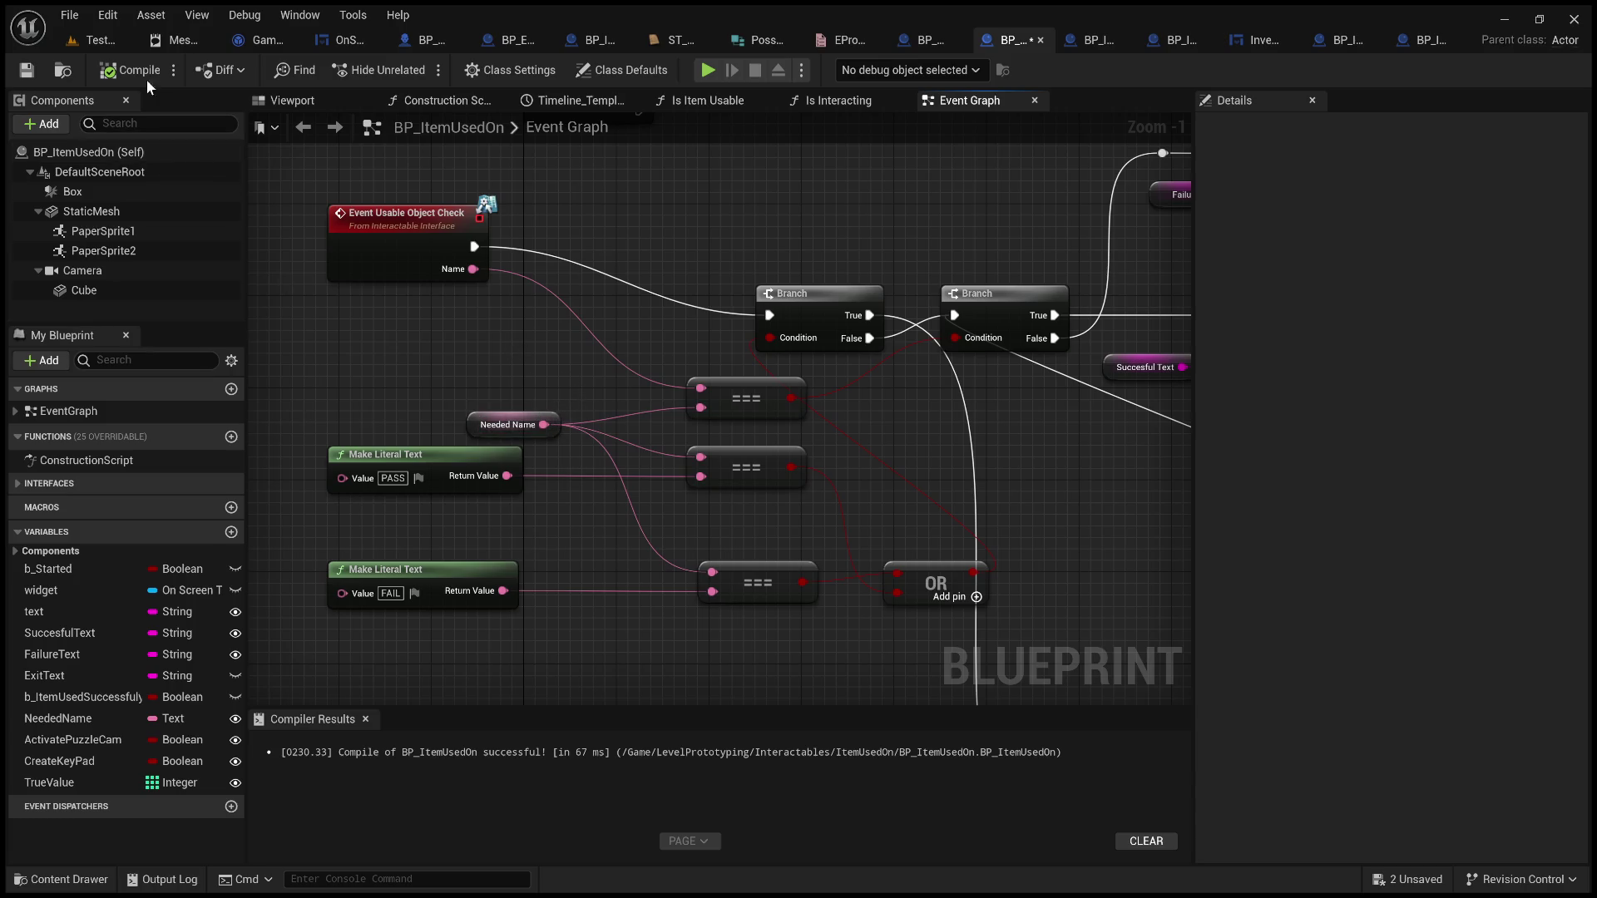
{"action": "left_click", "coordinate": [107, 42]}
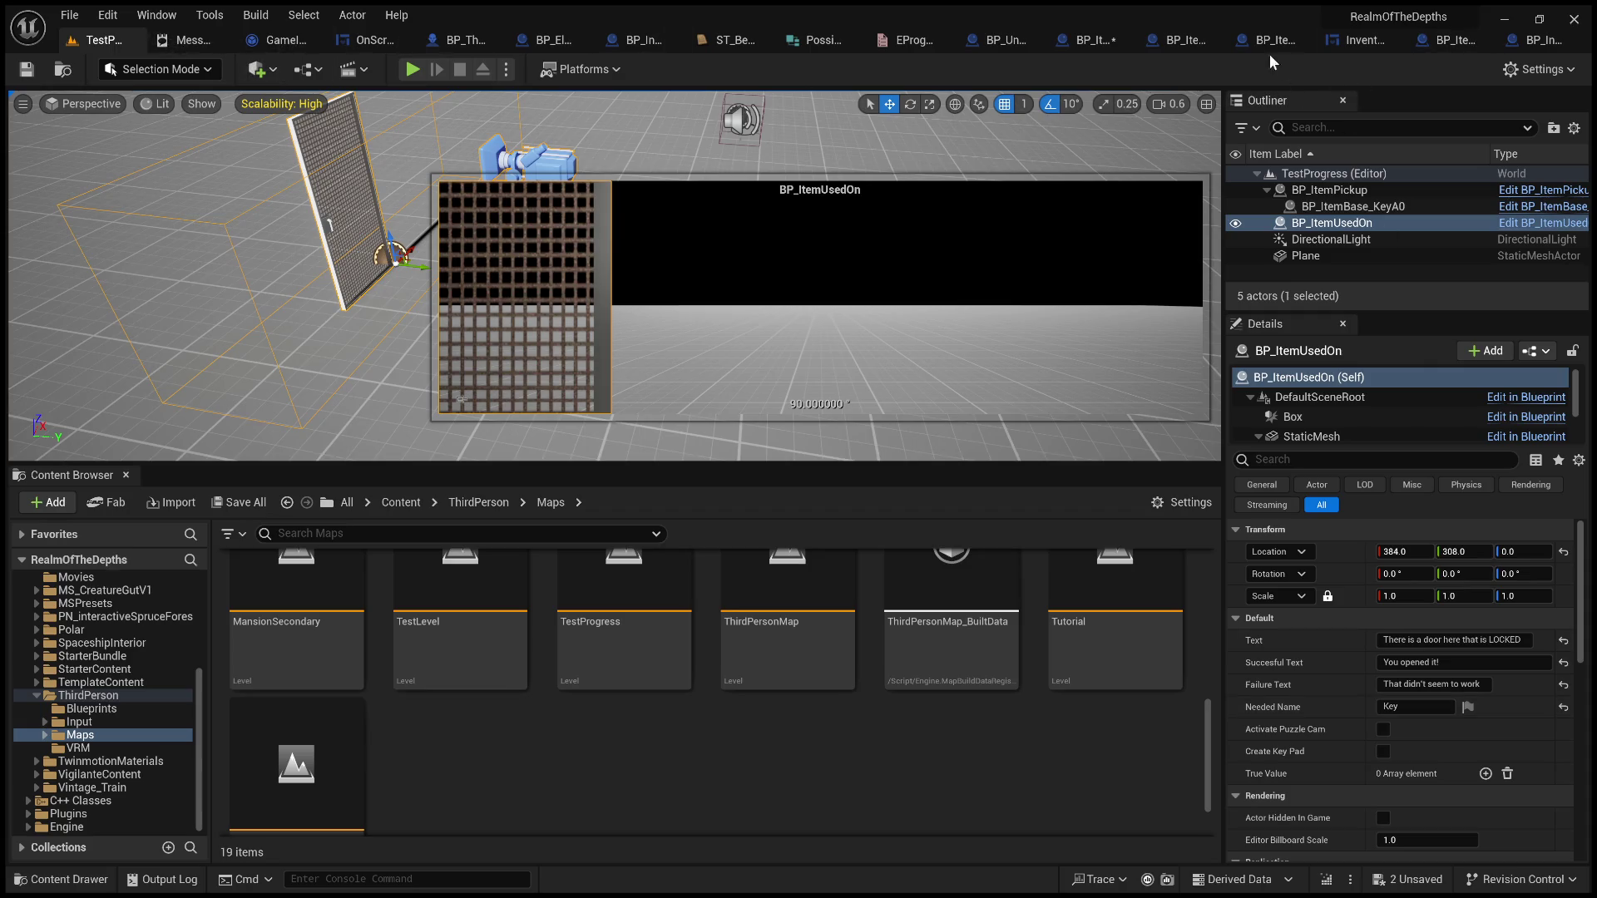
{"action": "left_click", "coordinate": [1105, 39]}
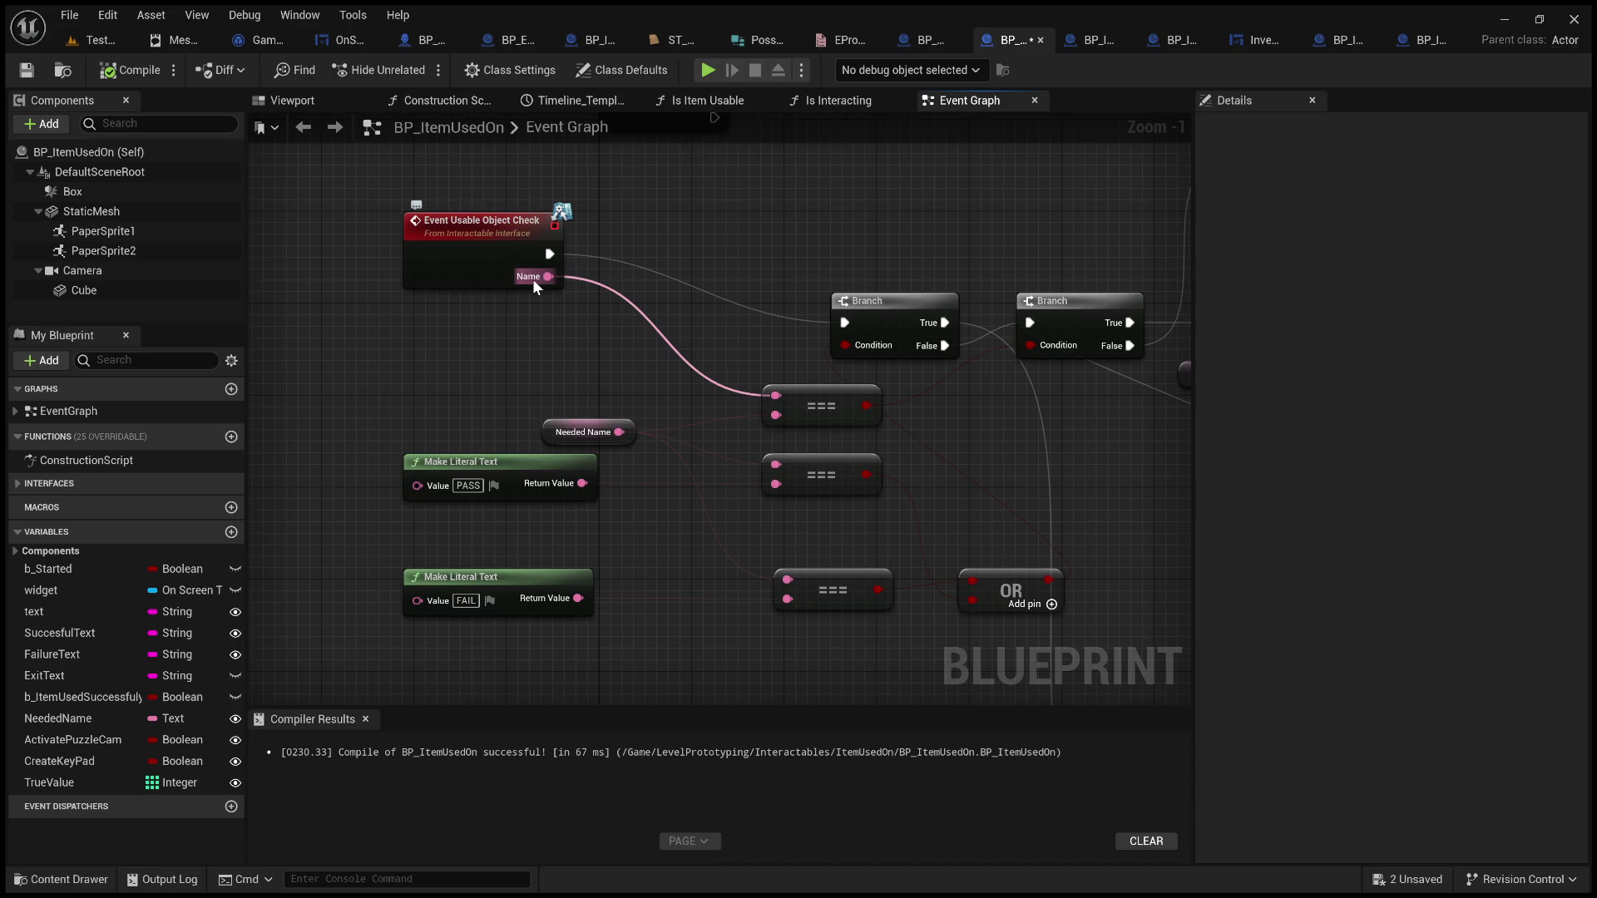
{"action": "left_click_drag", "start_coordinate": [517, 395], "coordinate": [687, 441]}
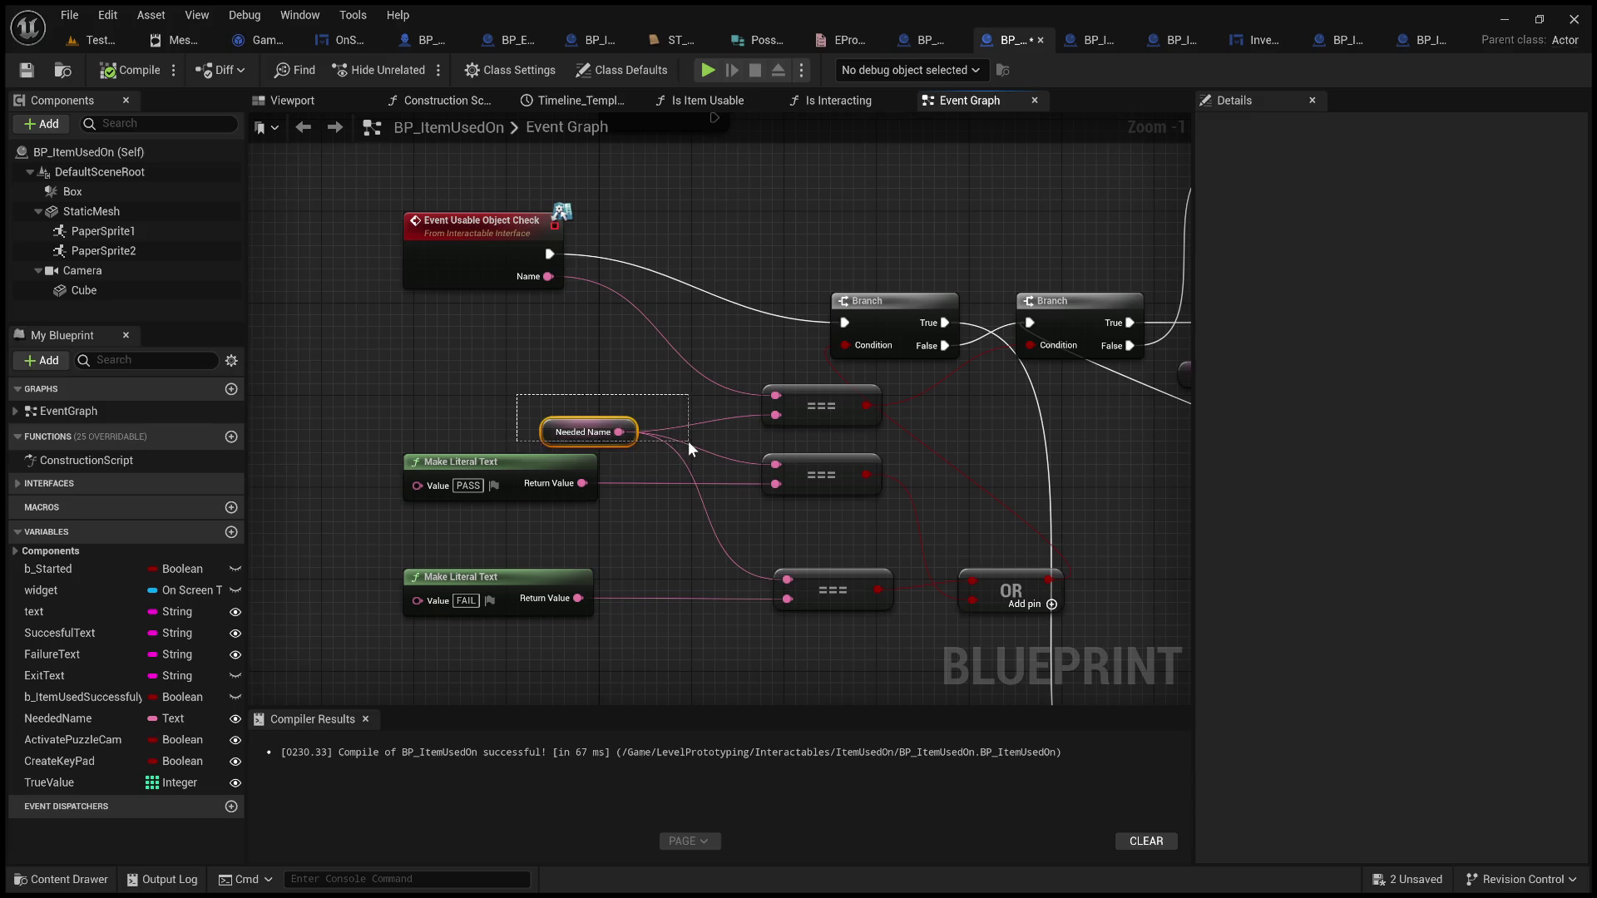
{"action": "left_click", "coordinate": [836, 401]}
{"action": "mouse_move", "coordinate": [990, 408]}
{"action": "left_mouse_down"}
{"action": "mouse_move", "coordinate": [588, 392]}
{"action": "mouse_move", "coordinate": [478, 514]}
{"action": "left_mouse_up"}
{"action": "scroll", "coordinate": [477, 514], "scroll_direction": "down", "scroll_amount": 5}
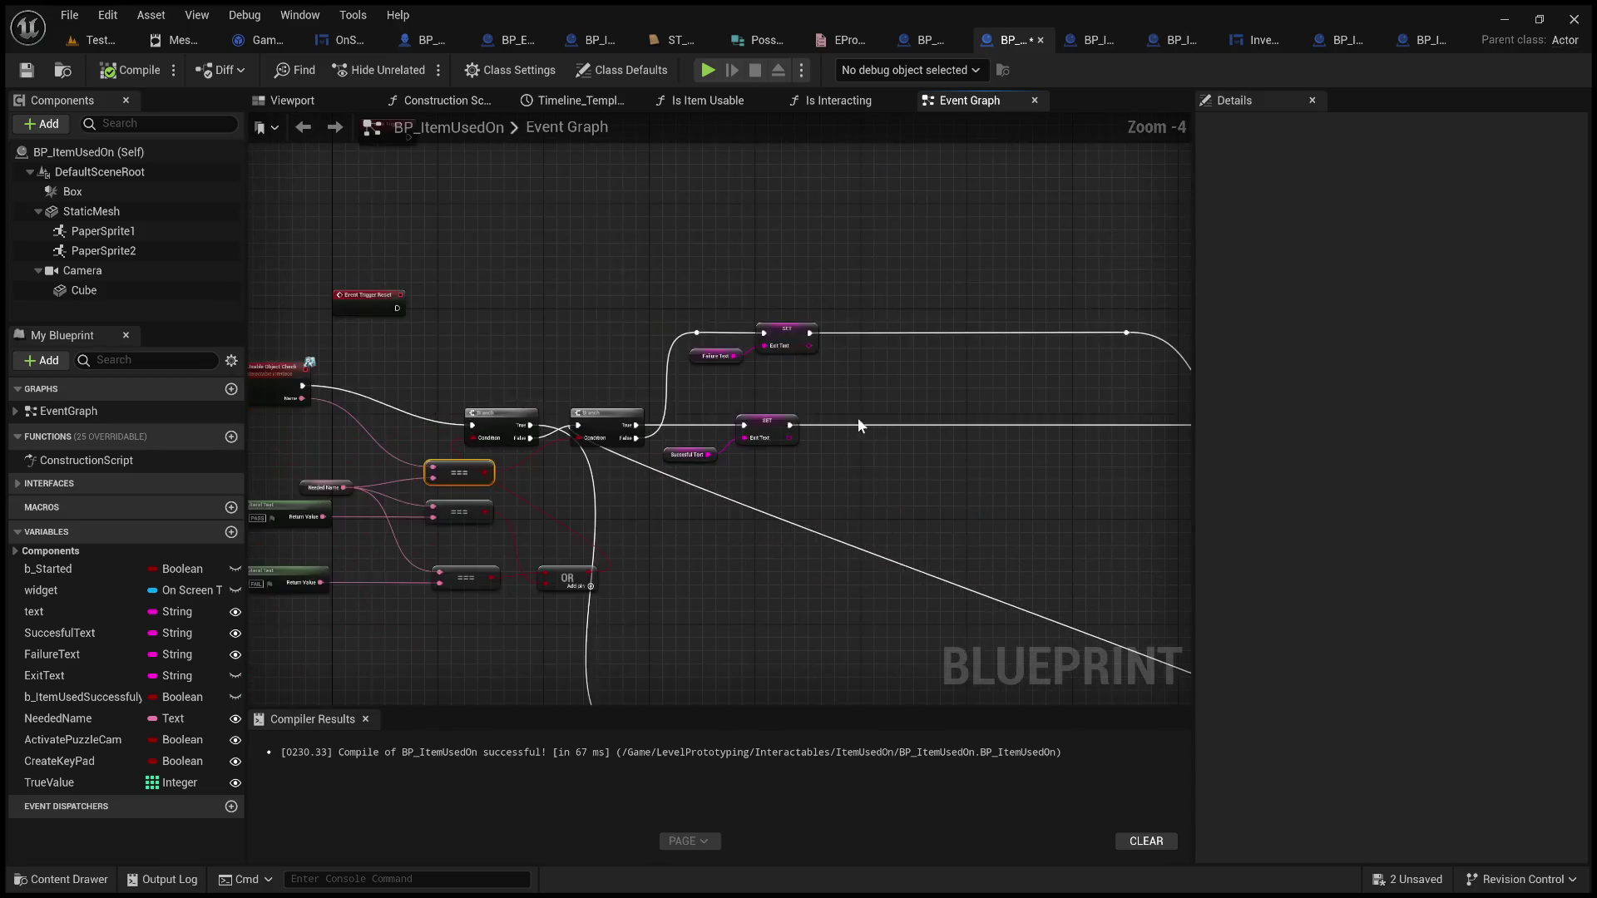
{"action": "scroll", "coordinate": [933, 484], "scroll_direction": "up", "scroll_amount": 2}
{"action": "left_click_drag", "start_coordinate": [934, 484], "coordinate": [361, 465]}
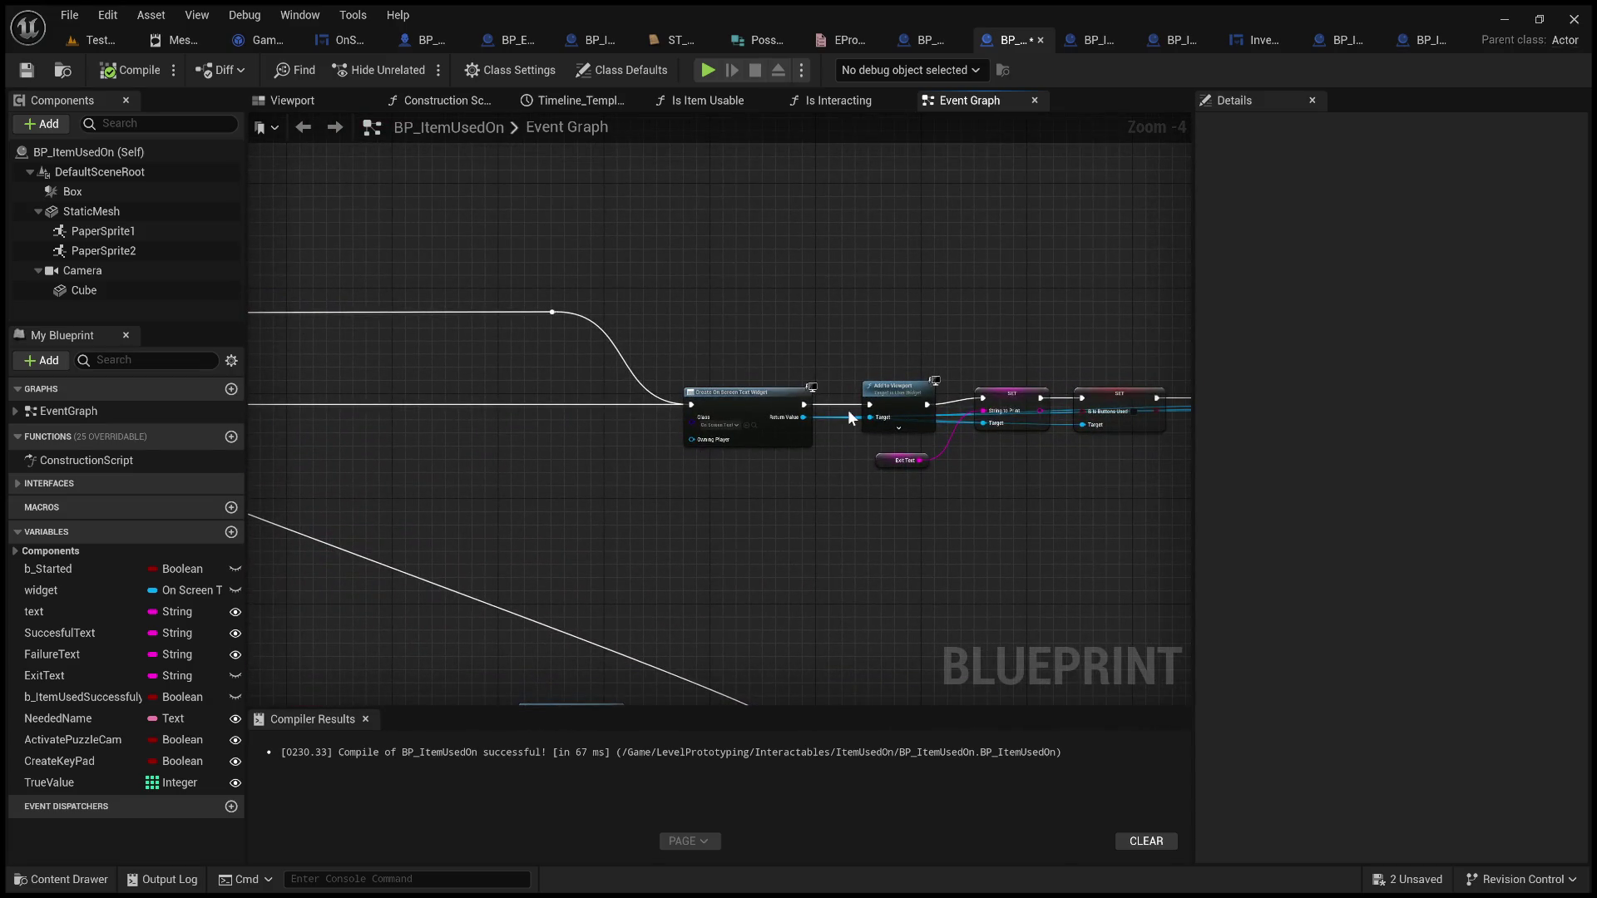
{"action": "scroll", "coordinate": [827, 409], "scroll_direction": "up", "scroll_amount": 5}
{"action": "left_click", "coordinate": [577, 512]}
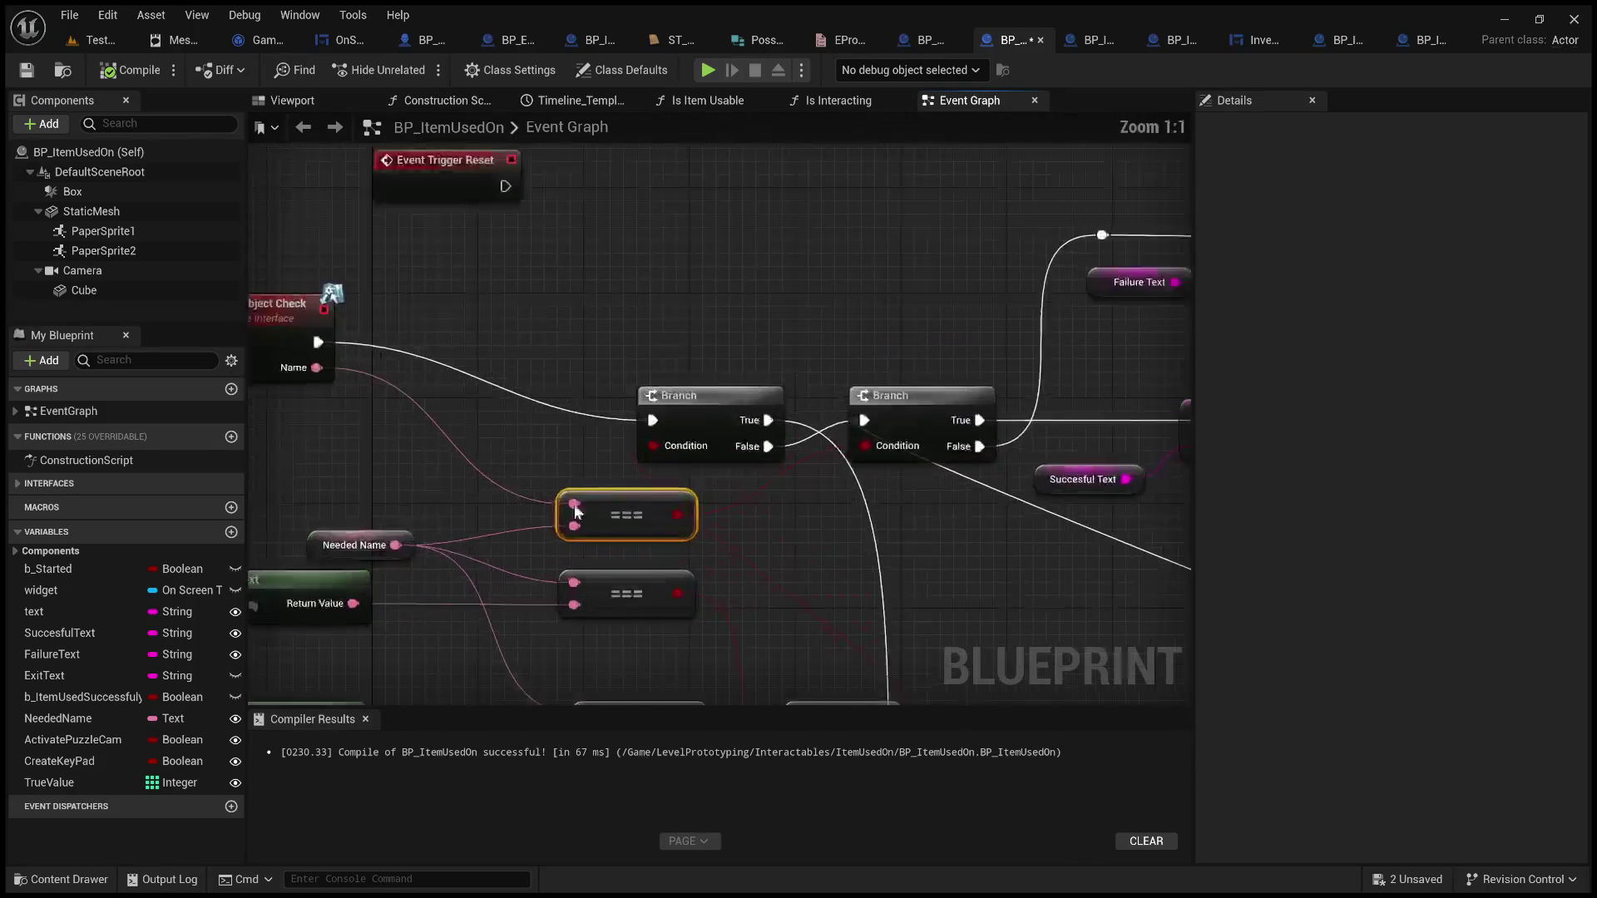
{"action": "scroll", "coordinate": [577, 511], "scroll_direction": "down", "scroll_amount": 1}
{"action": "left_click_drag", "start_coordinate": [578, 512], "coordinate": [773, 391]}
{"action": "scroll", "coordinate": [555, 389], "scroll_direction": "up", "scroll_amount": 1}
{"action": "mouse_move", "coordinate": [969, 647]}
{"action": "left_mouse_down"}
{"action": "mouse_move", "coordinate": [580, 489]}
{"action": "mouse_move", "coordinate": [510, 397]}
{"action": "left_mouse_up"}
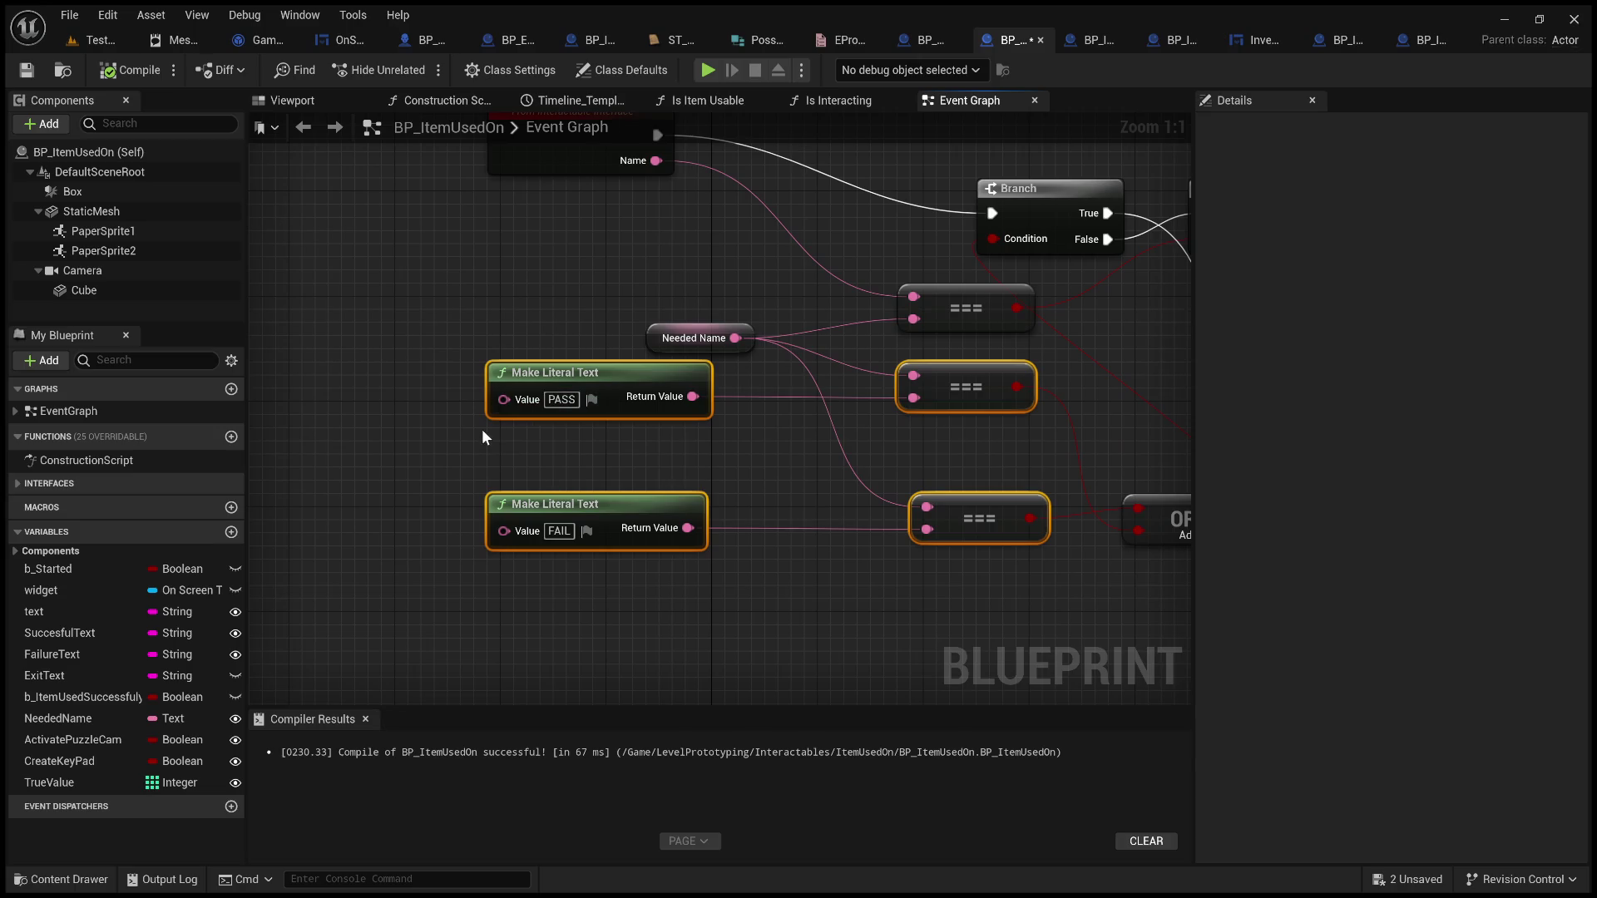
{"action": "left_click", "coordinate": [512, 453]}
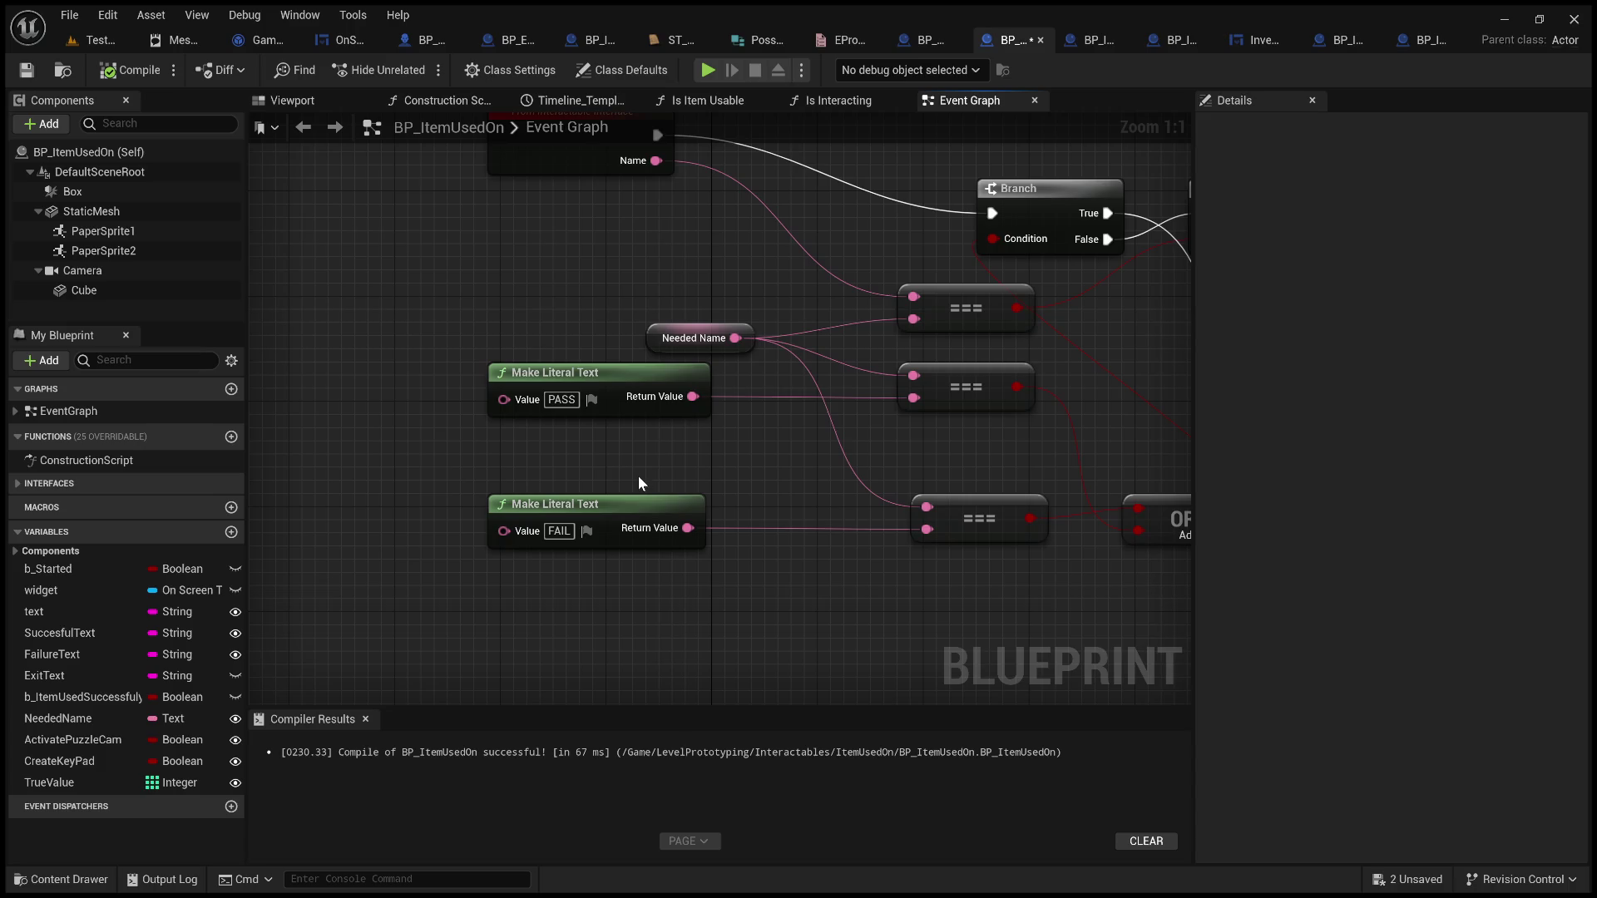
{"action": "mouse_move", "coordinate": [740, 476]}
{"action": "left_mouse_down"}
{"action": "mouse_move", "coordinate": [731, 457]}
{"action": "mouse_move", "coordinate": [668, 456]}
{"action": "left_mouse_up"}
{"action": "left_click_drag", "start_coordinate": [394, 455], "coordinate": [973, 557]}
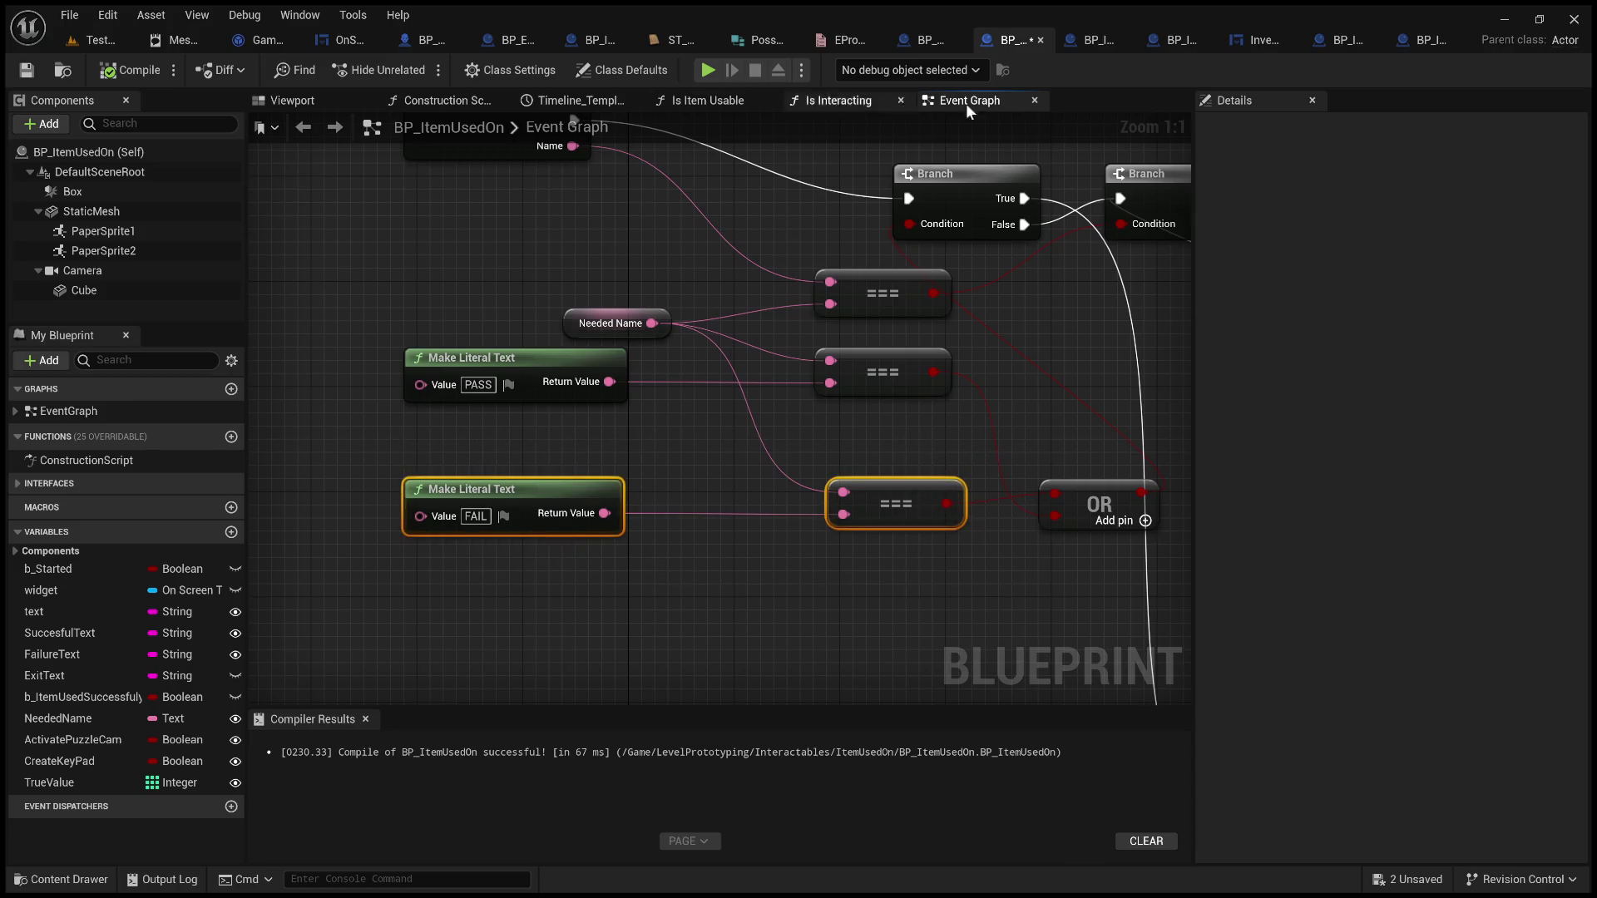
{"action": "left_click", "coordinate": [114, 35]}
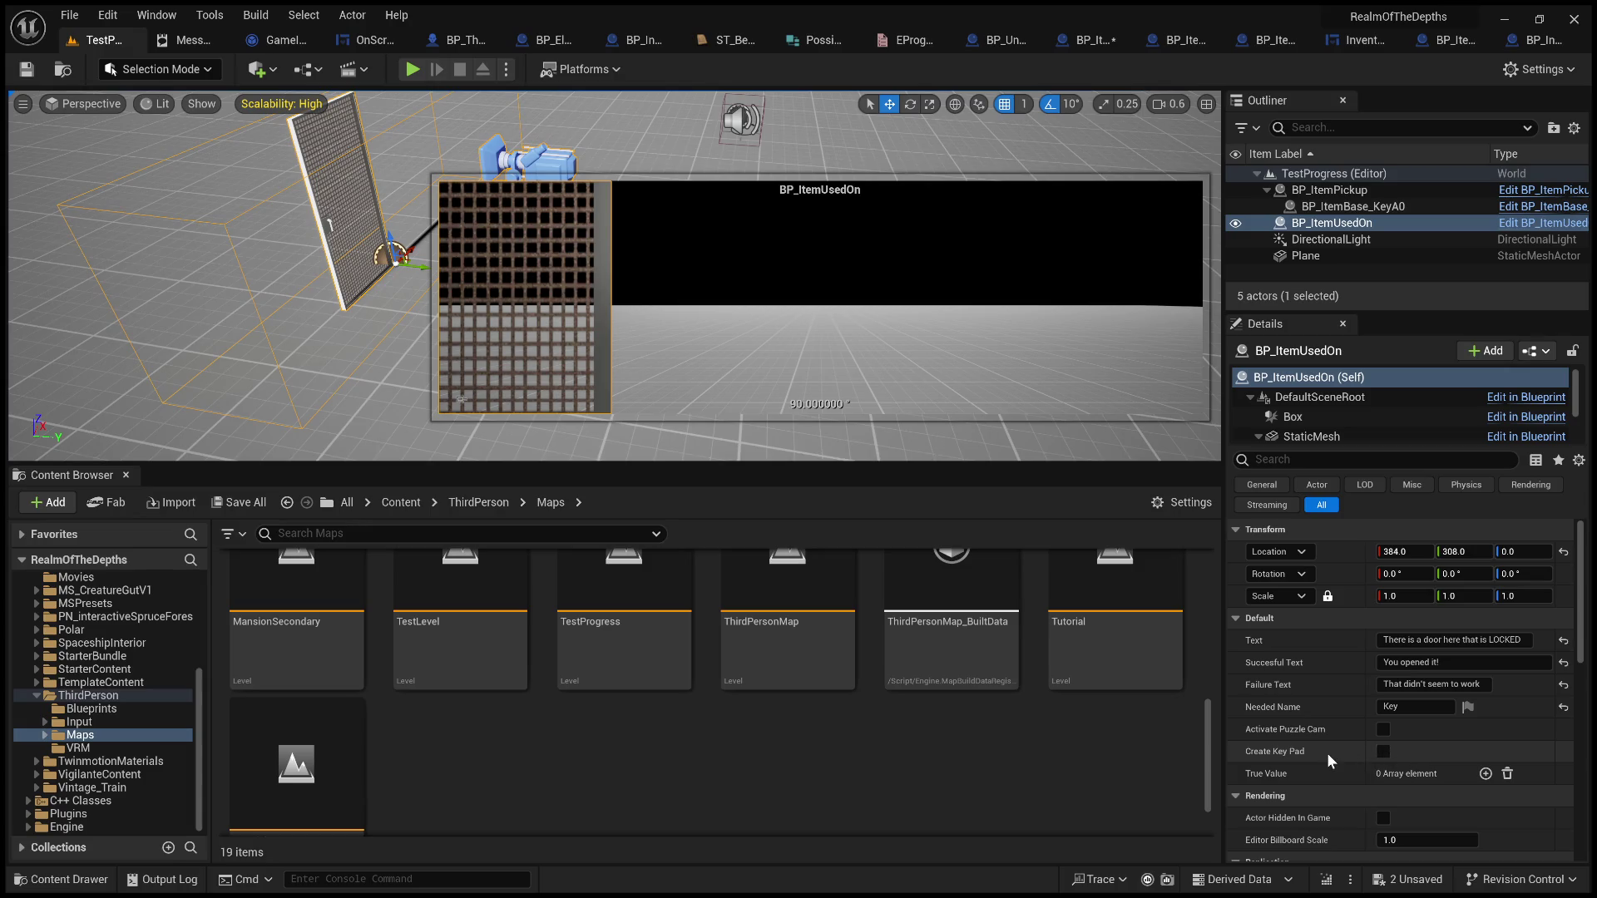
Open InventoryMenu's Event Graph and pan toward the item-use cast and GET nodes
{"action": "scroll", "coordinate": [1326, 752], "scroll_direction": "down", "scroll_amount": 4}
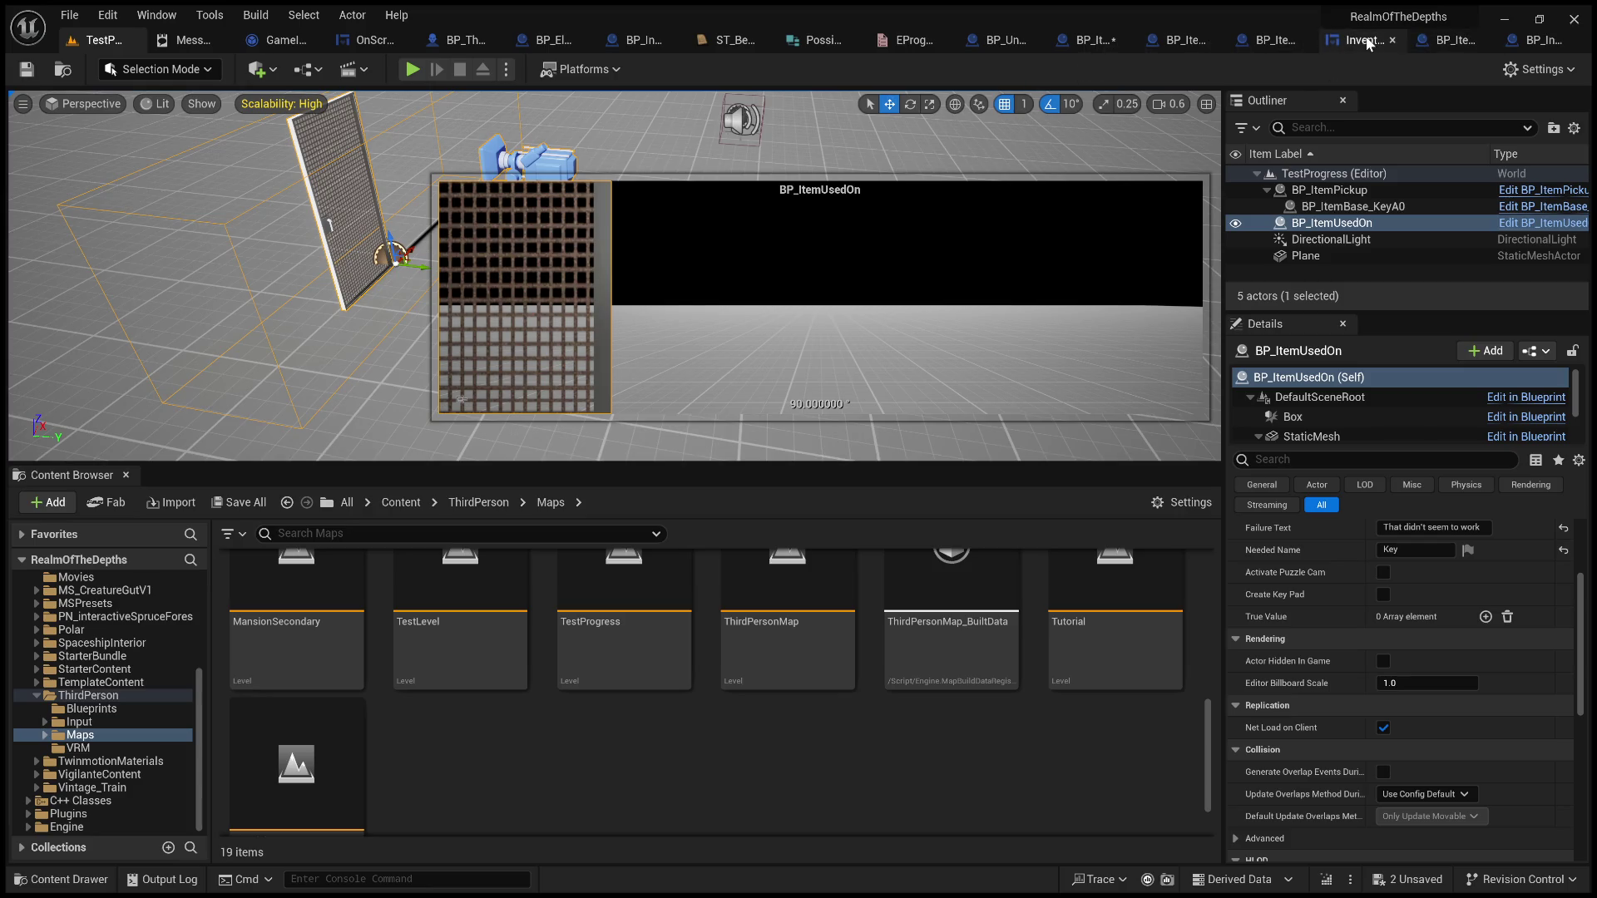
{"action": "left_click", "coordinate": [1364, 40]}
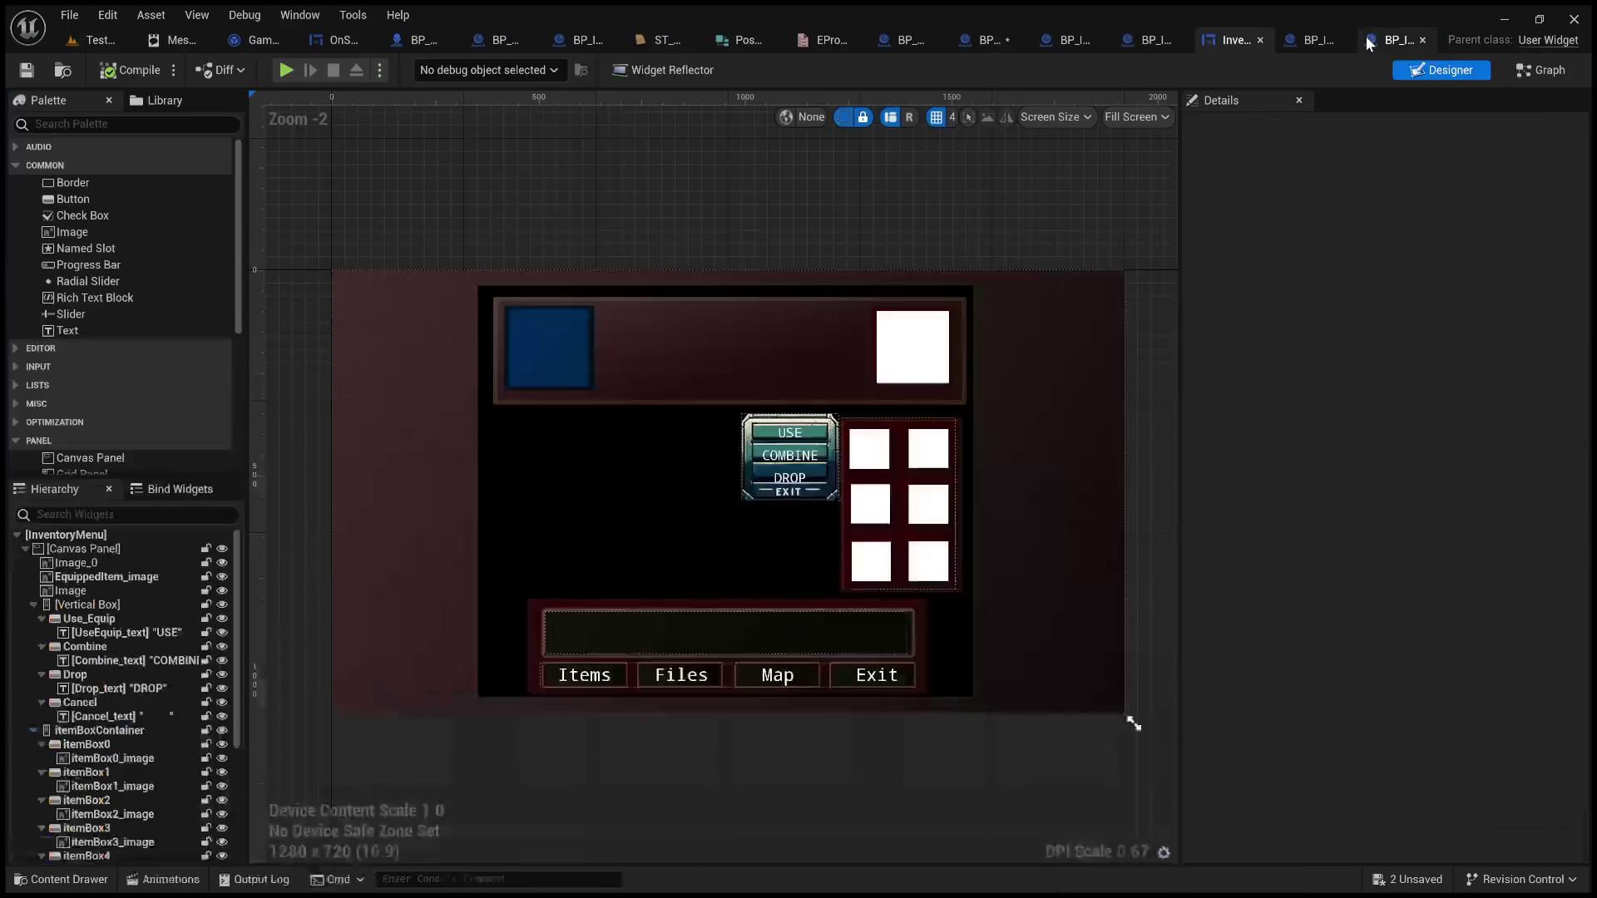
{"action": "left_click", "coordinate": [1541, 72]}
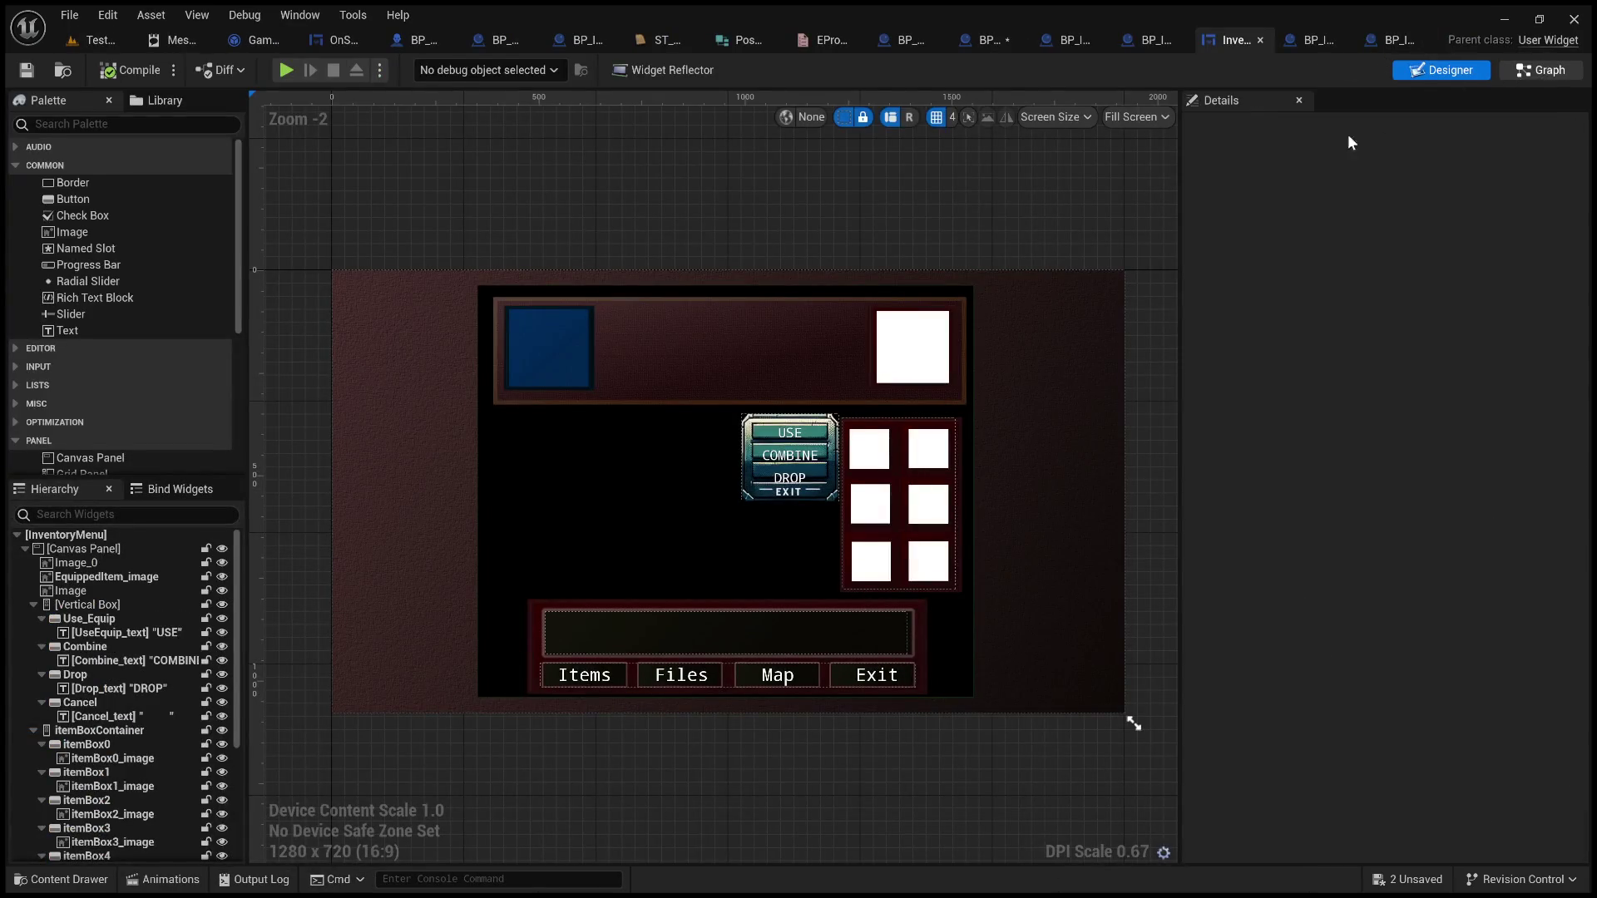
{"action": "scroll", "coordinate": [907, 462], "scroll_direction": "down", "scroll_amount": 2}
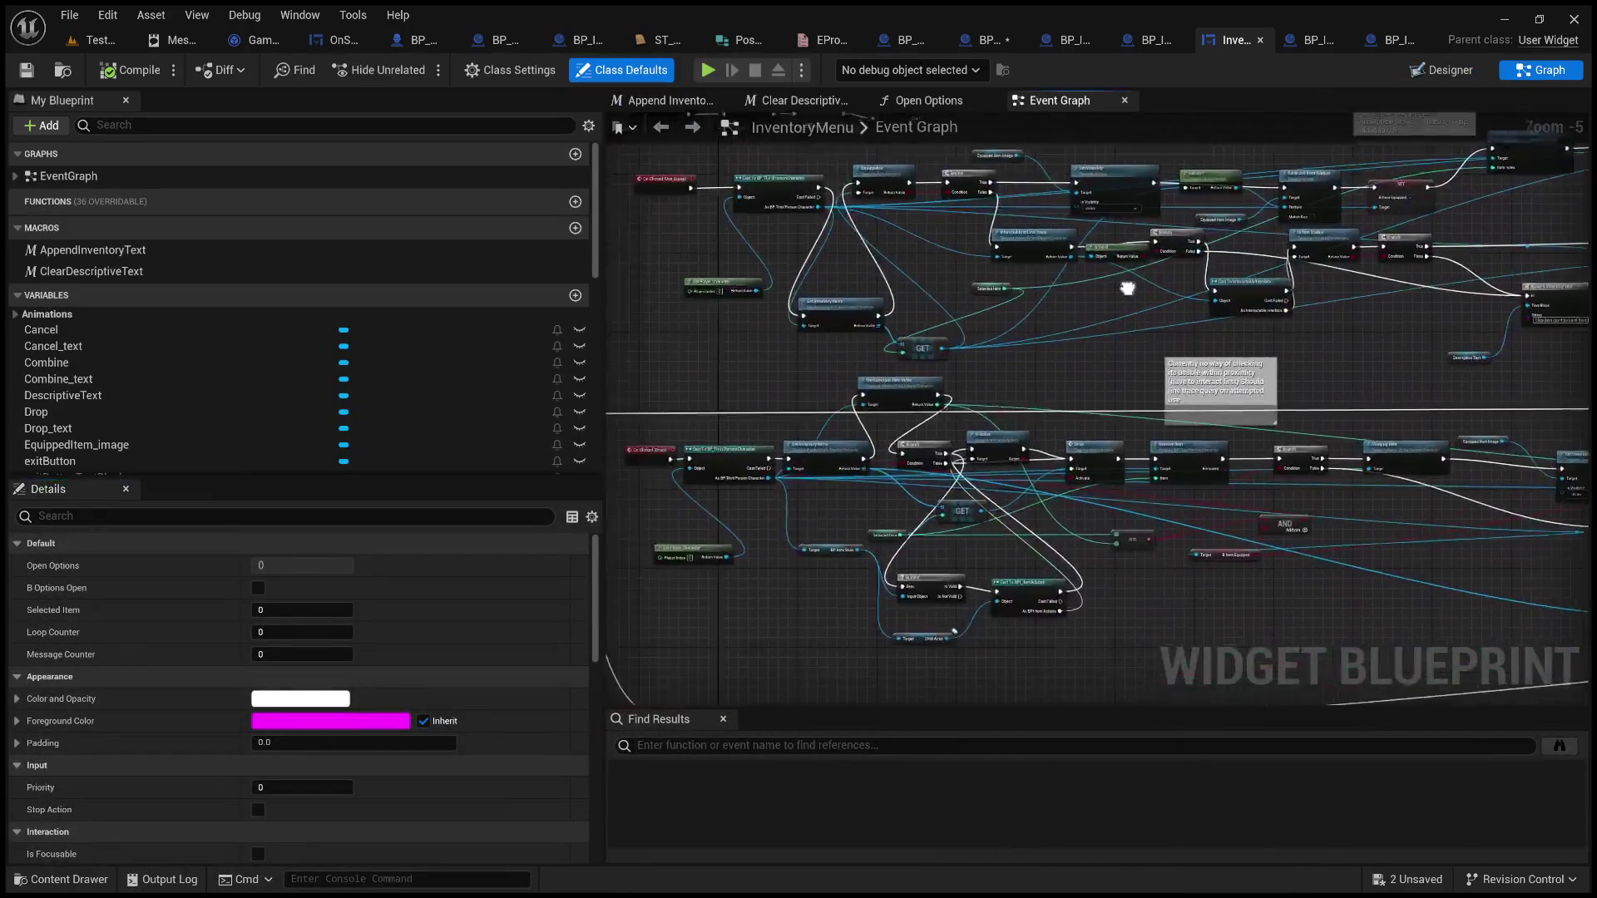
{"action": "scroll", "coordinate": [1081, 384], "scroll_direction": "down", "scroll_amount": 1}
{"action": "scroll", "coordinate": [1084, 383], "scroll_direction": "up", "scroll_amount": 2}
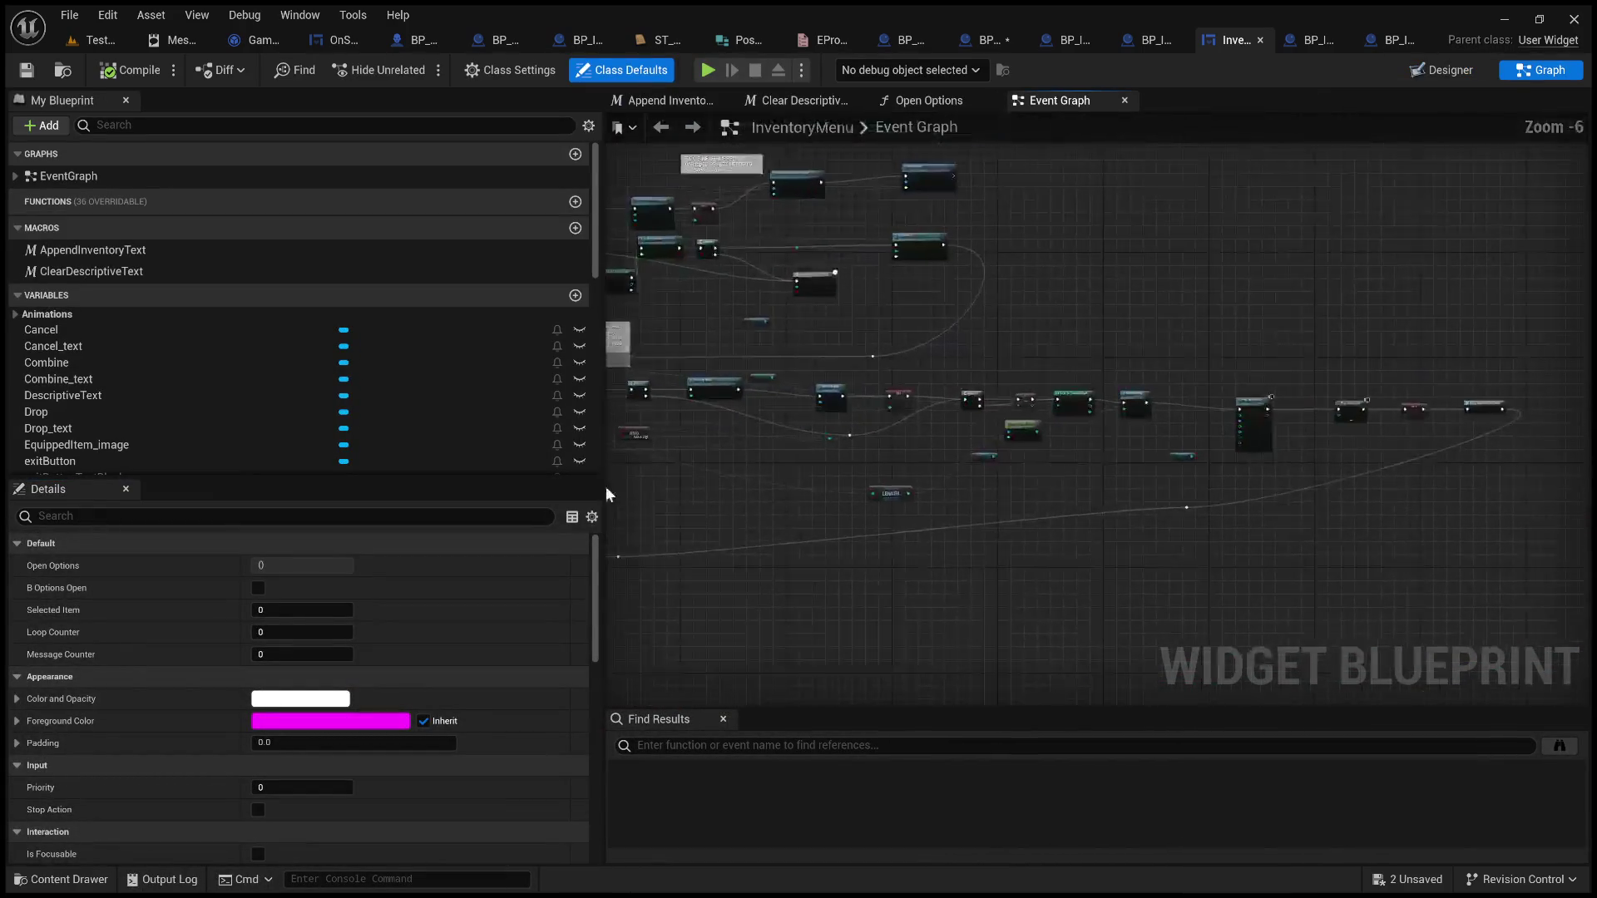
{"action": "left_click_drag", "start_coordinate": [1156, 663], "coordinate": [1253, 639]}
{"action": "left_click_drag", "start_coordinate": [798, 494], "coordinate": [1439, 524]}
{"action": "left_click_drag", "start_coordinate": [982, 530], "coordinate": [1069, 431]}
{"action": "left_click_drag", "start_coordinate": [816, 434], "coordinate": [787, 321]}
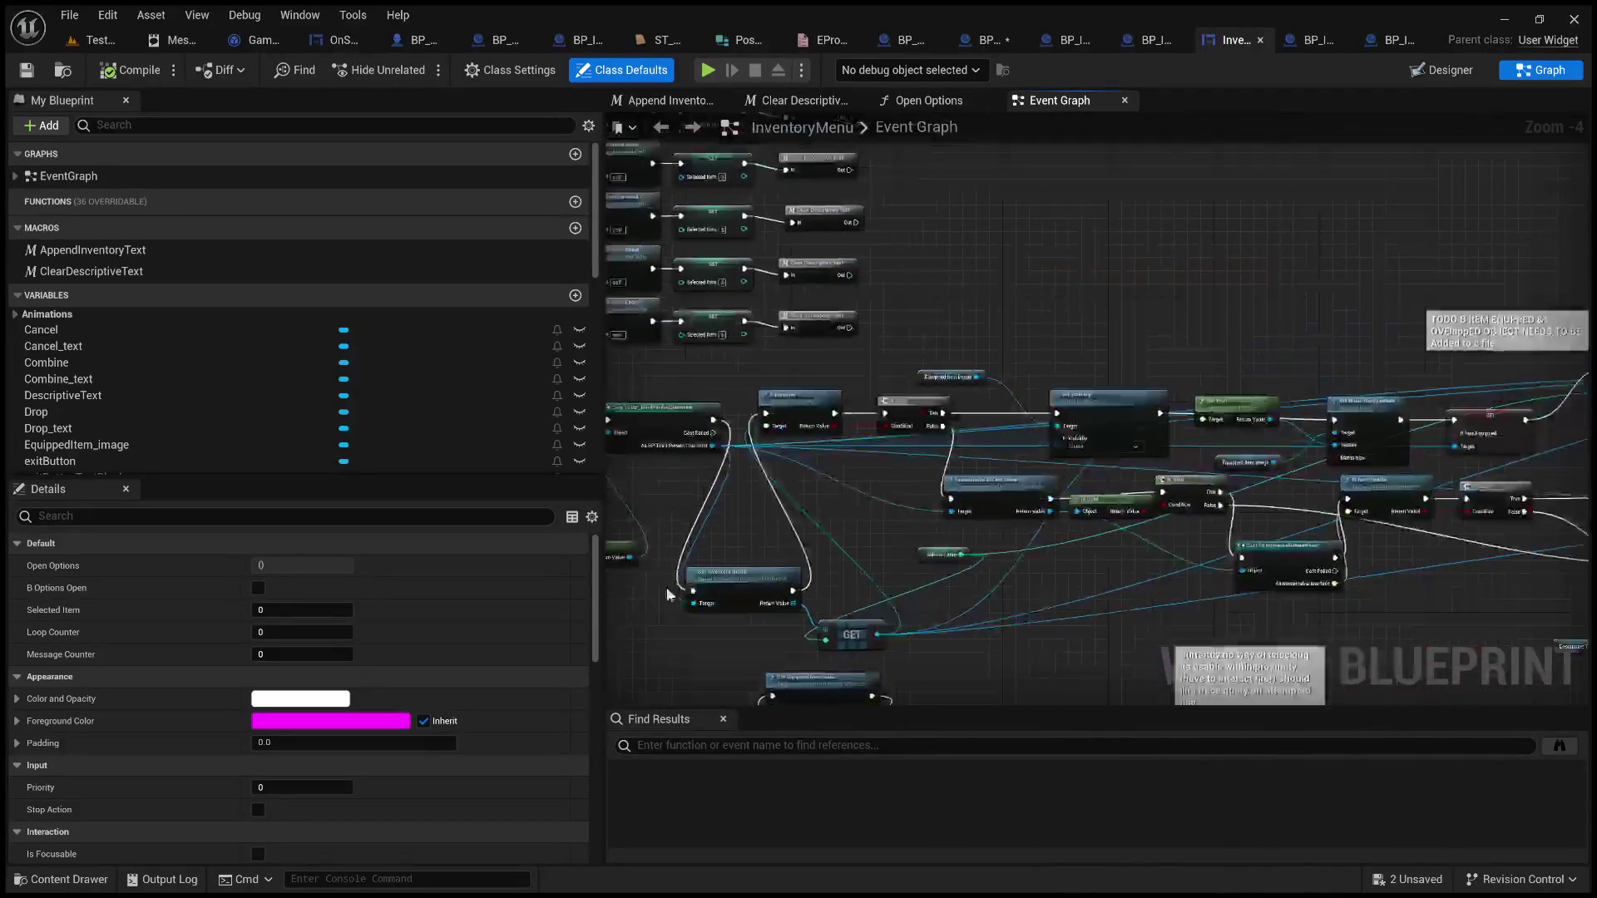
Review the BP_ThirdPersonCharacter cast, Interactable at Line Trace and On Clicked (Drop) nodes, then open BP_ItemWrench
{"action": "scroll", "coordinate": [856, 524], "scroll_direction": "up", "scroll_amount": 1}
{"action": "left_click_drag", "start_coordinate": [963, 531], "coordinate": [749, 460]}
{"action": "scroll", "coordinate": [620, 381], "scroll_direction": "up", "scroll_amount": 2}
{"action": "mouse_move", "coordinate": [619, 381]}
{"action": "left_mouse_down"}
{"action": "mouse_move", "coordinate": [1384, 346]}
{"action": "mouse_move", "coordinate": [992, 421]}
{"action": "mouse_move", "coordinate": [643, 413]}
{"action": "mouse_move", "coordinate": [249, 366]}
{"action": "mouse_move", "coordinate": [125, 441]}
{"action": "left_mouse_up"}
{"action": "mouse_move", "coordinate": [1311, 483]}
{"action": "left_mouse_down"}
{"action": "mouse_move", "coordinate": [1084, 503]}
{"action": "mouse_move", "coordinate": [1030, 342]}
{"action": "mouse_move", "coordinate": [1172, 330]}
{"action": "left_mouse_up"}
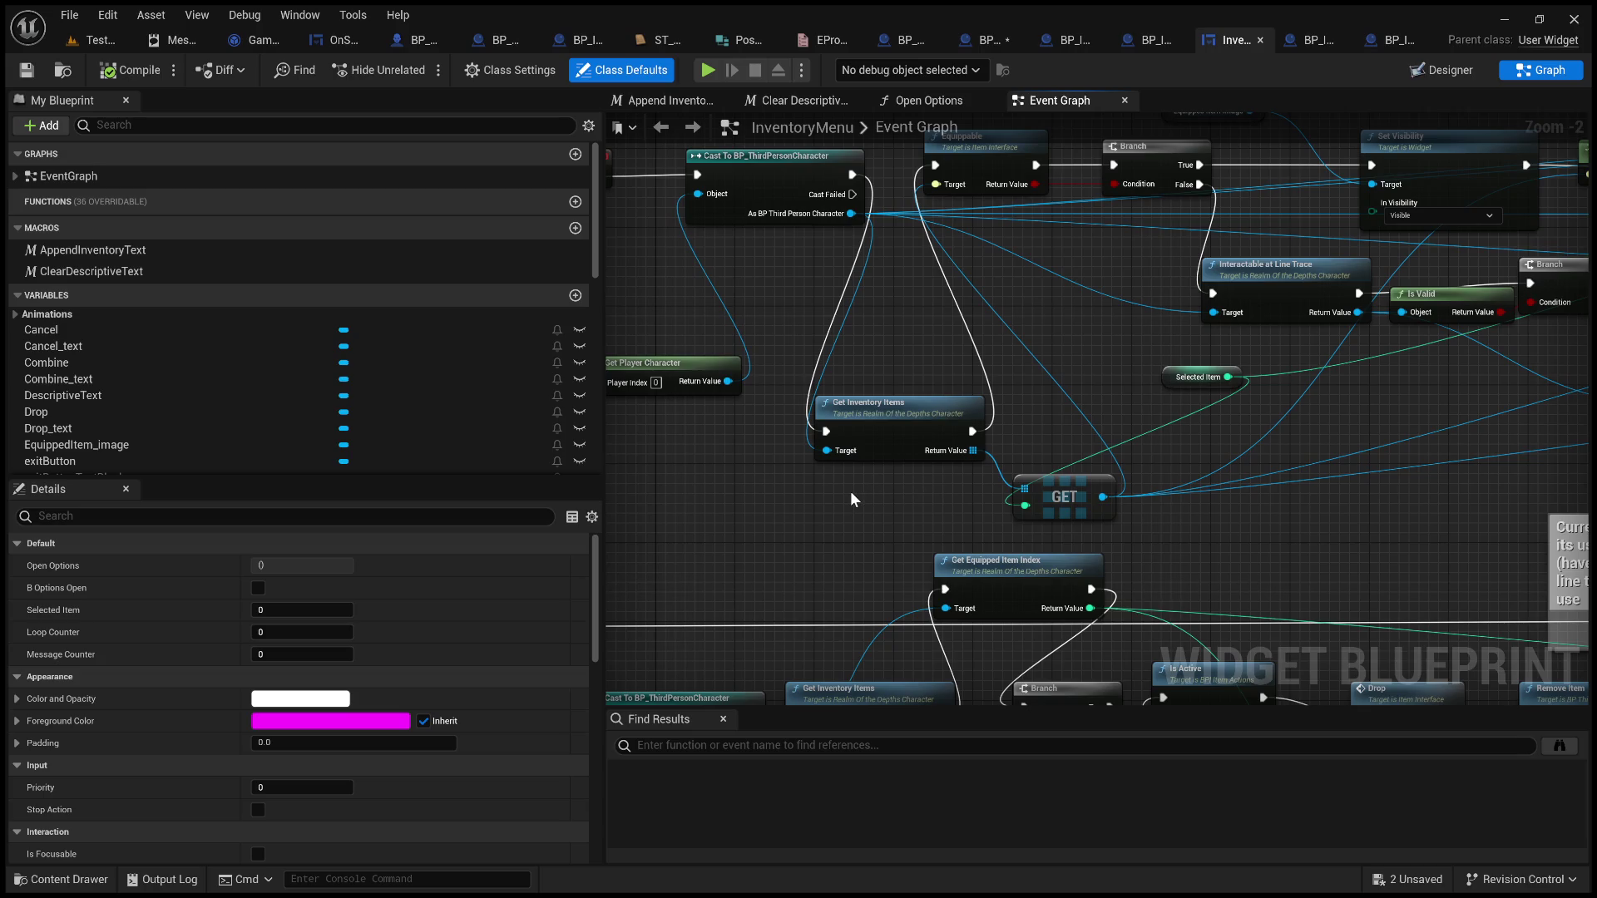
{"action": "mouse_move", "coordinate": [862, 541]}
{"action": "left_mouse_down"}
{"action": "mouse_move", "coordinate": [1016, 474]}
{"action": "mouse_move", "coordinate": [1012, 353]}
{"action": "mouse_move", "coordinate": [974, 261]}
{"action": "mouse_move", "coordinate": [860, 349]}
{"action": "mouse_move", "coordinate": [819, 359]}
{"action": "left_mouse_up"}
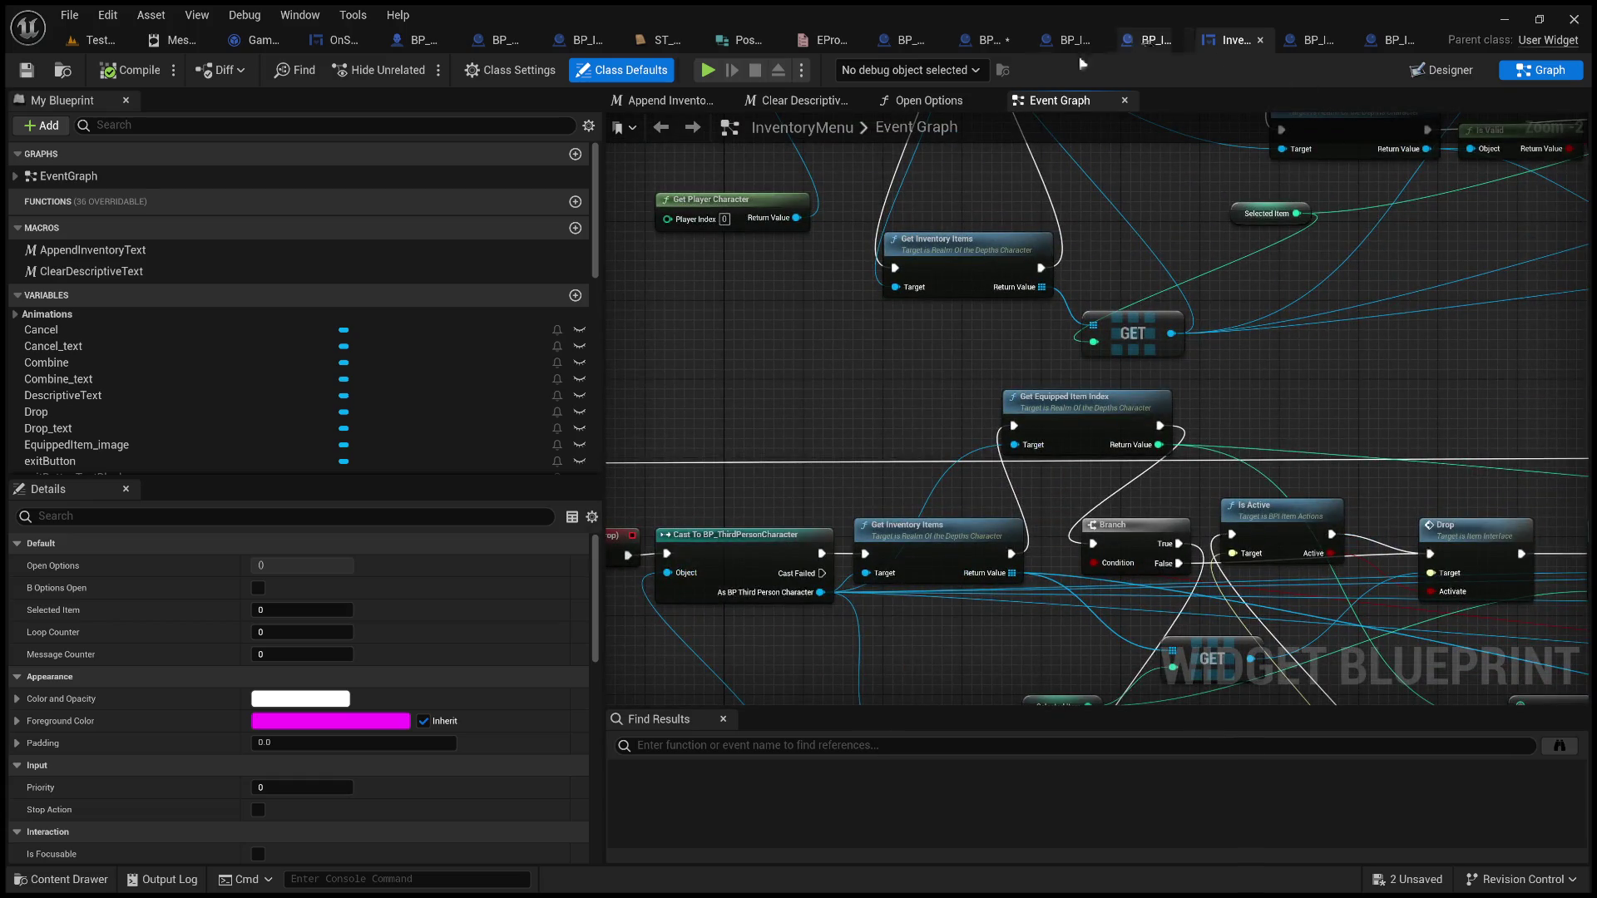
{"action": "left_click", "coordinate": [1300, 38]}
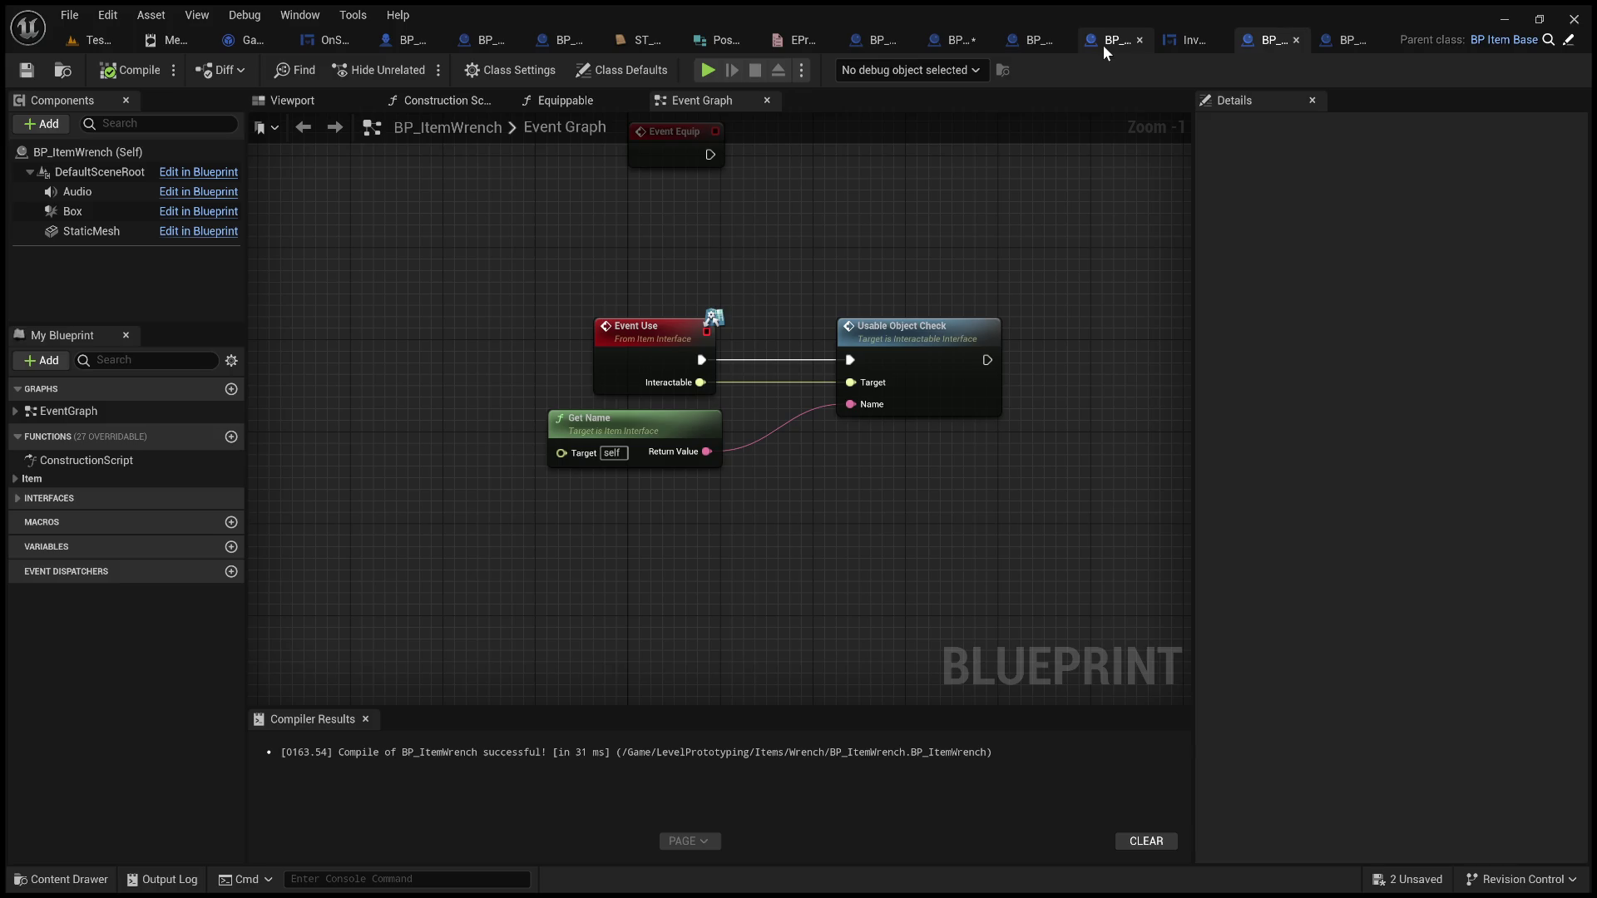
Glance at BP_ItemBase, pan through BP_ItemUsedOn's Event Graph, then zoom around InventoryMenu's graph
{"action": "left_click", "coordinate": [1023, 45]}
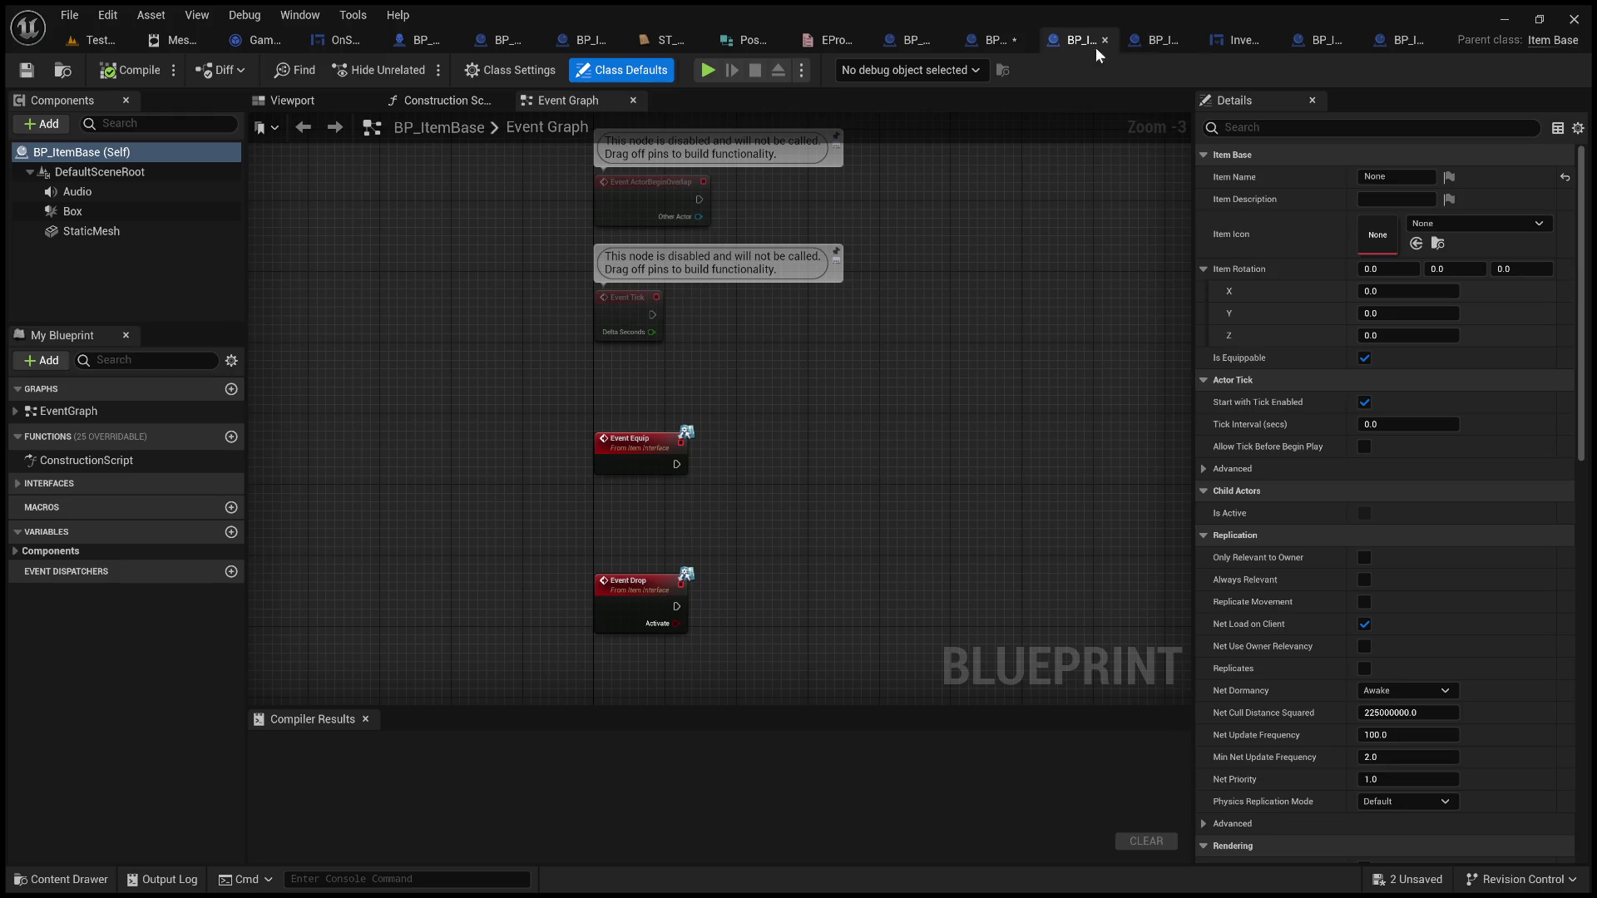
{"action": "left_click", "coordinate": [995, 39]}
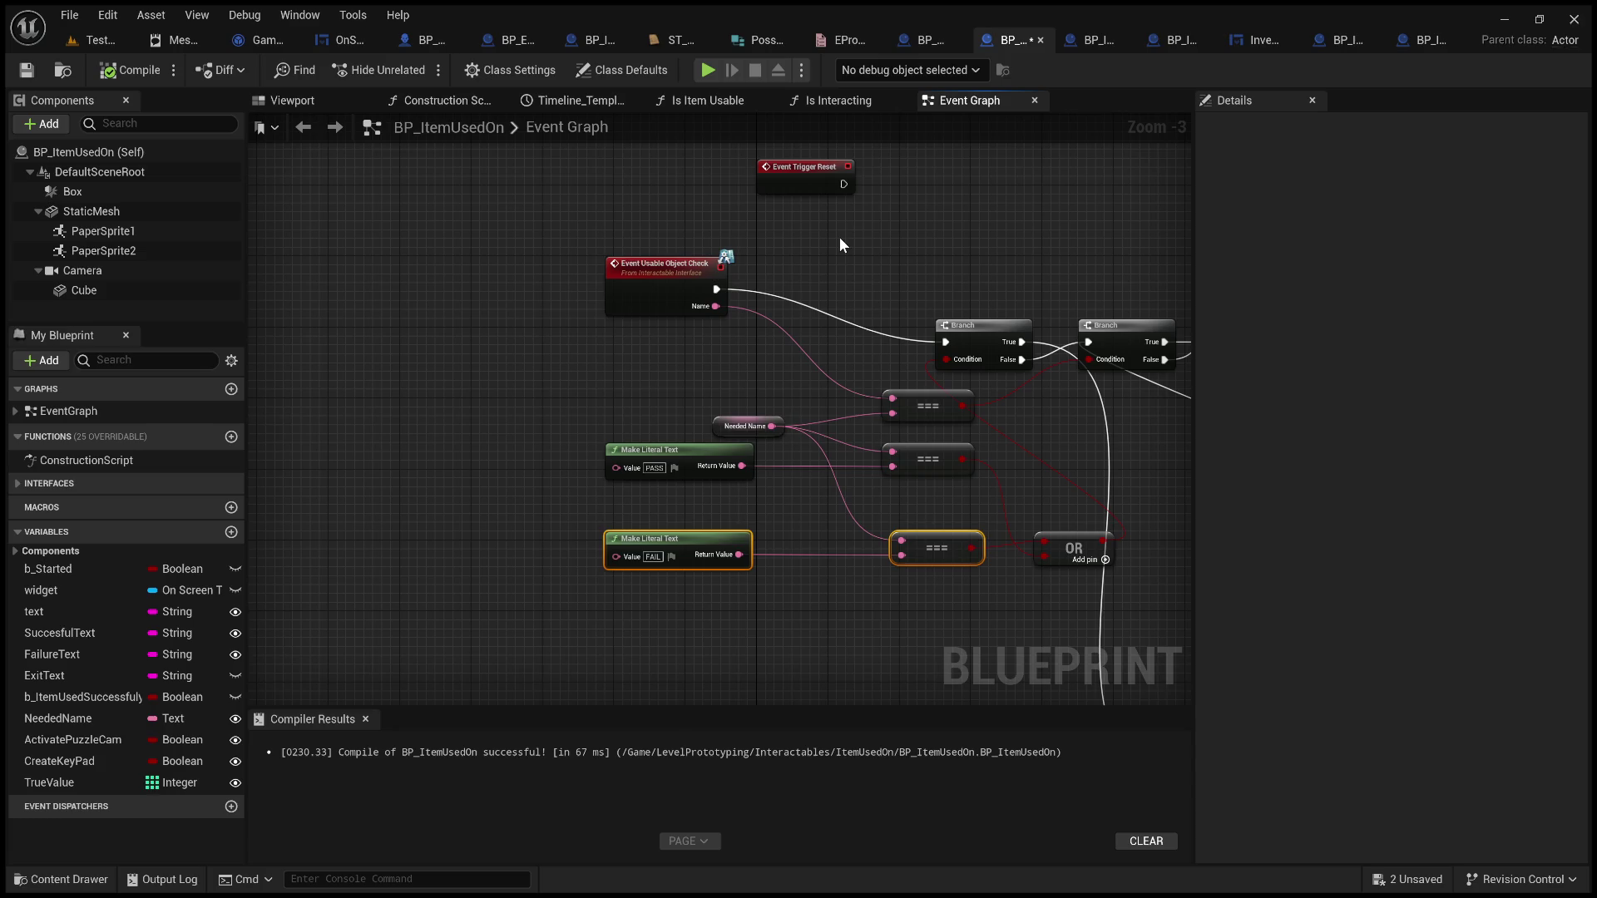
{"action": "mouse_move", "coordinate": [876, 270]}
{"action": "left_mouse_down"}
{"action": "mouse_move", "coordinate": [710, 203]}
{"action": "mouse_move", "coordinate": [375, 233]}
{"action": "mouse_move", "coordinate": [274, 150]}
{"action": "mouse_move", "coordinate": [907, 175]}
{"action": "left_mouse_up"}
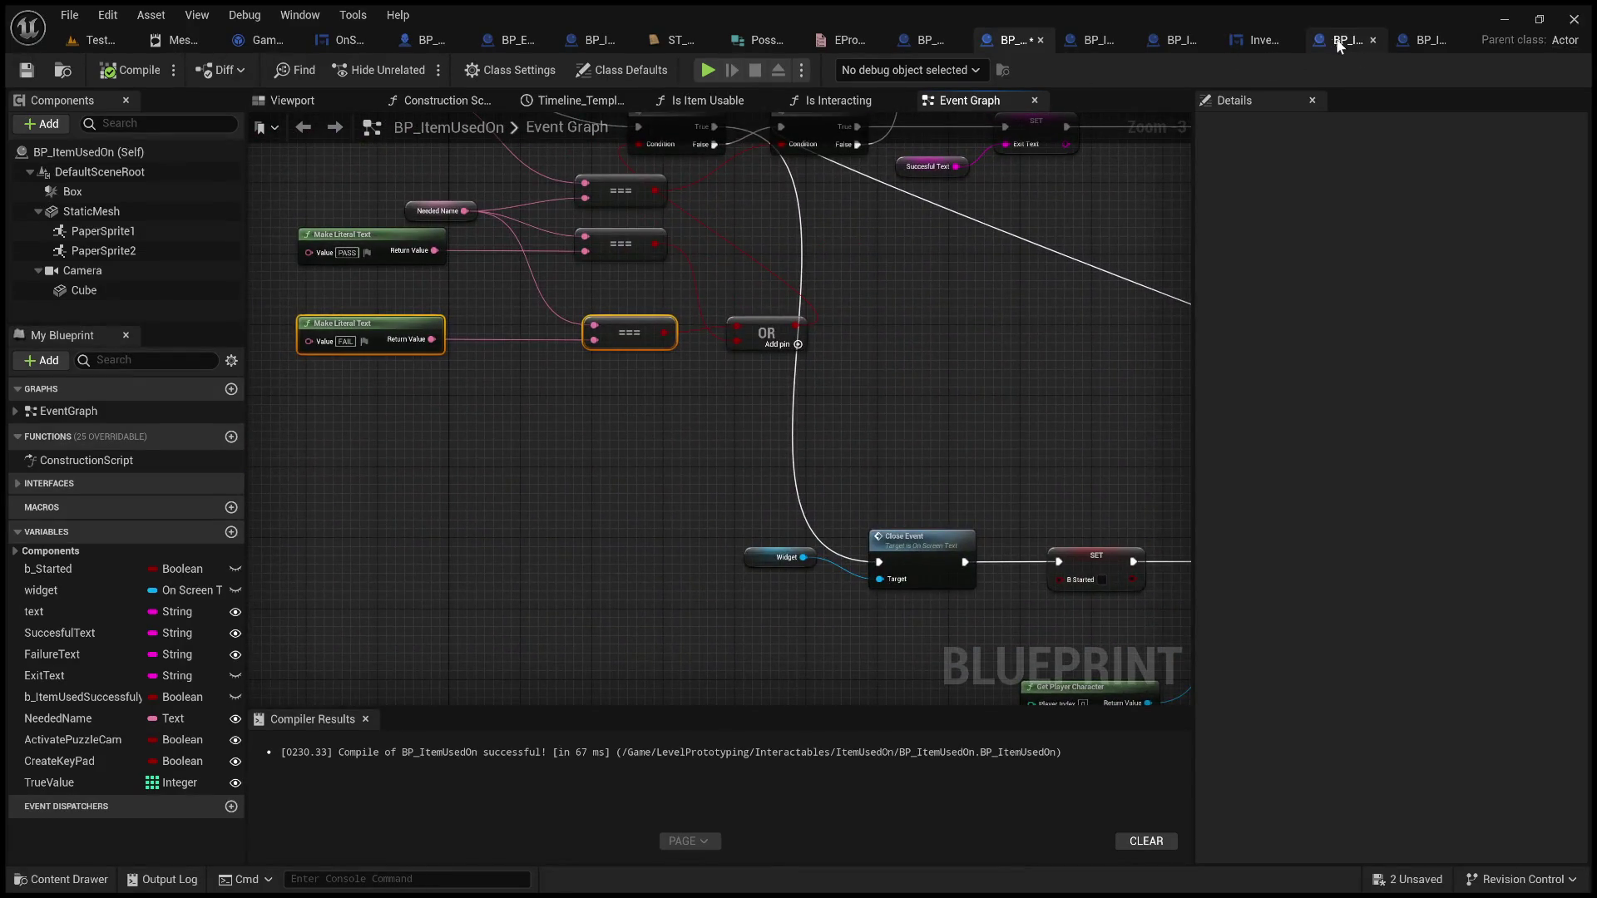
{"action": "left_click", "coordinate": [1261, 37]}
{"action": "scroll", "coordinate": [894, 416], "scroll_direction": "down", "scroll_amount": 8}
{"action": "scroll", "coordinate": [845, 435], "scroll_direction": "up", "scroll_amount": 2}
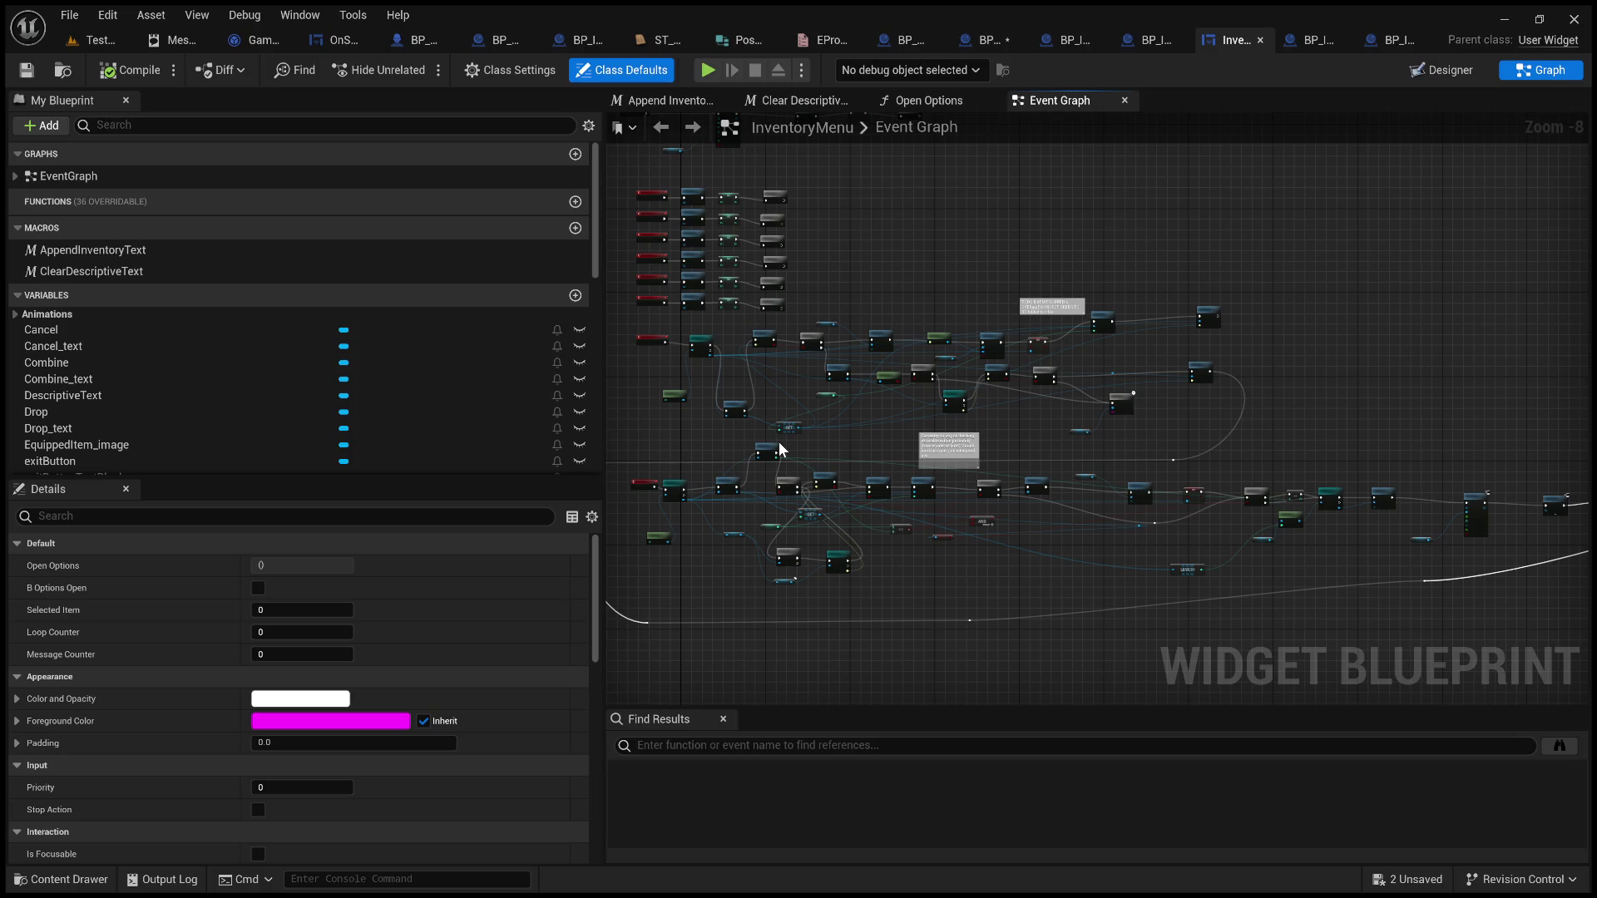
Drag the Get Player Character node up-left beside On Clicked (Use_Equip), then select Get Inventory Items
{"action": "left_click", "coordinate": [1443, 70]}
{"action": "left_click", "coordinate": [1575, 71]}
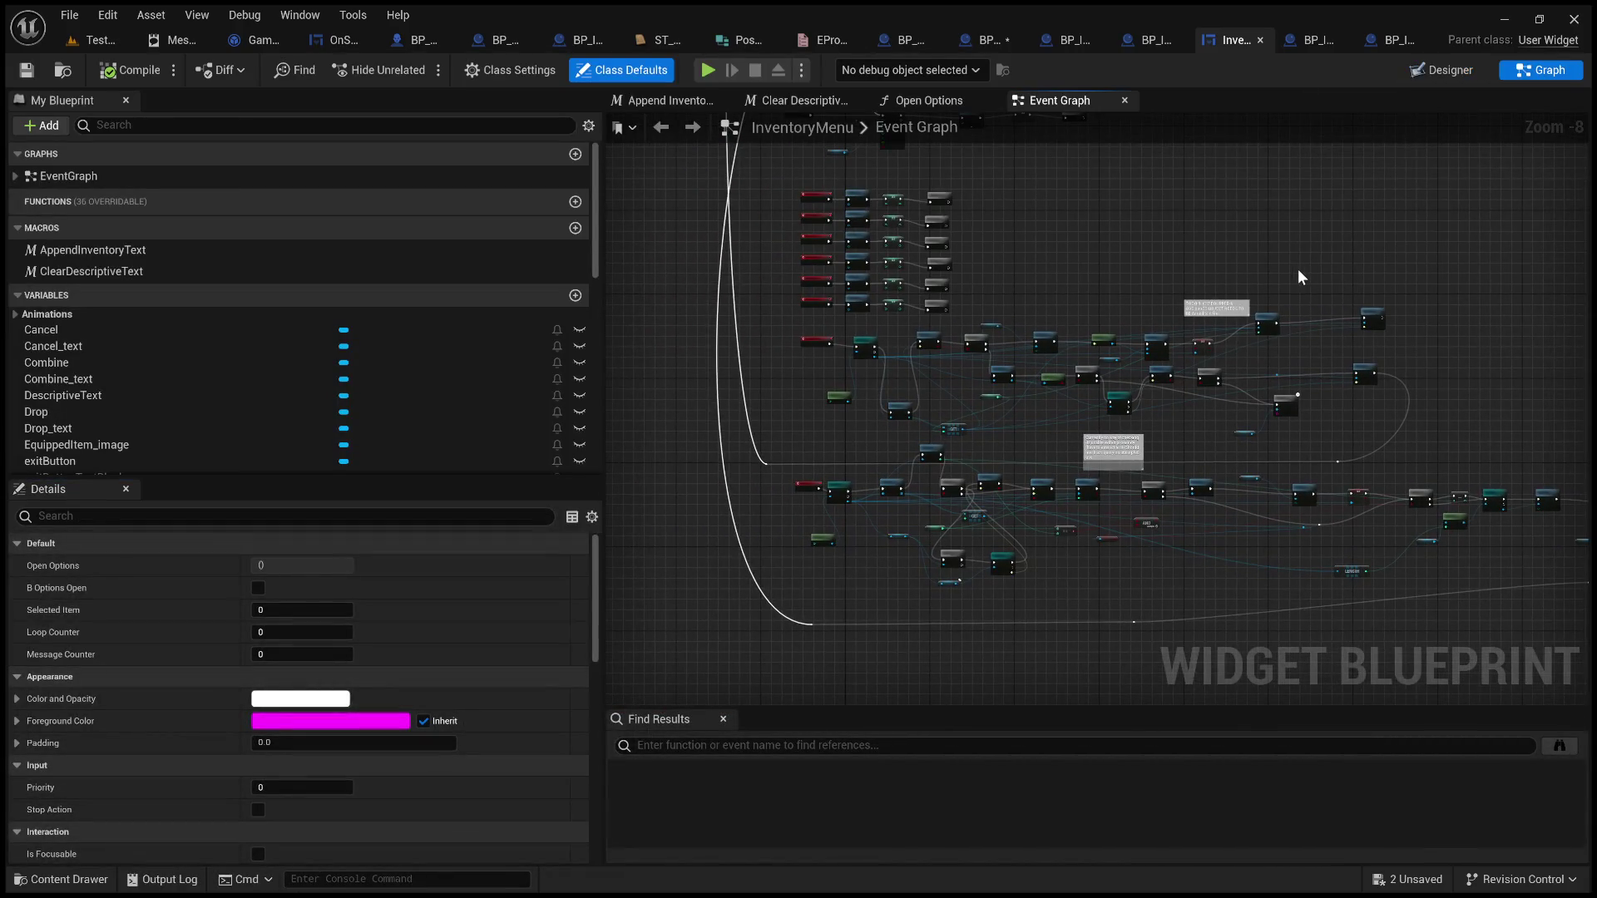
{"action": "scroll", "coordinate": [866, 399], "scroll_direction": "up", "scroll_amount": 6}
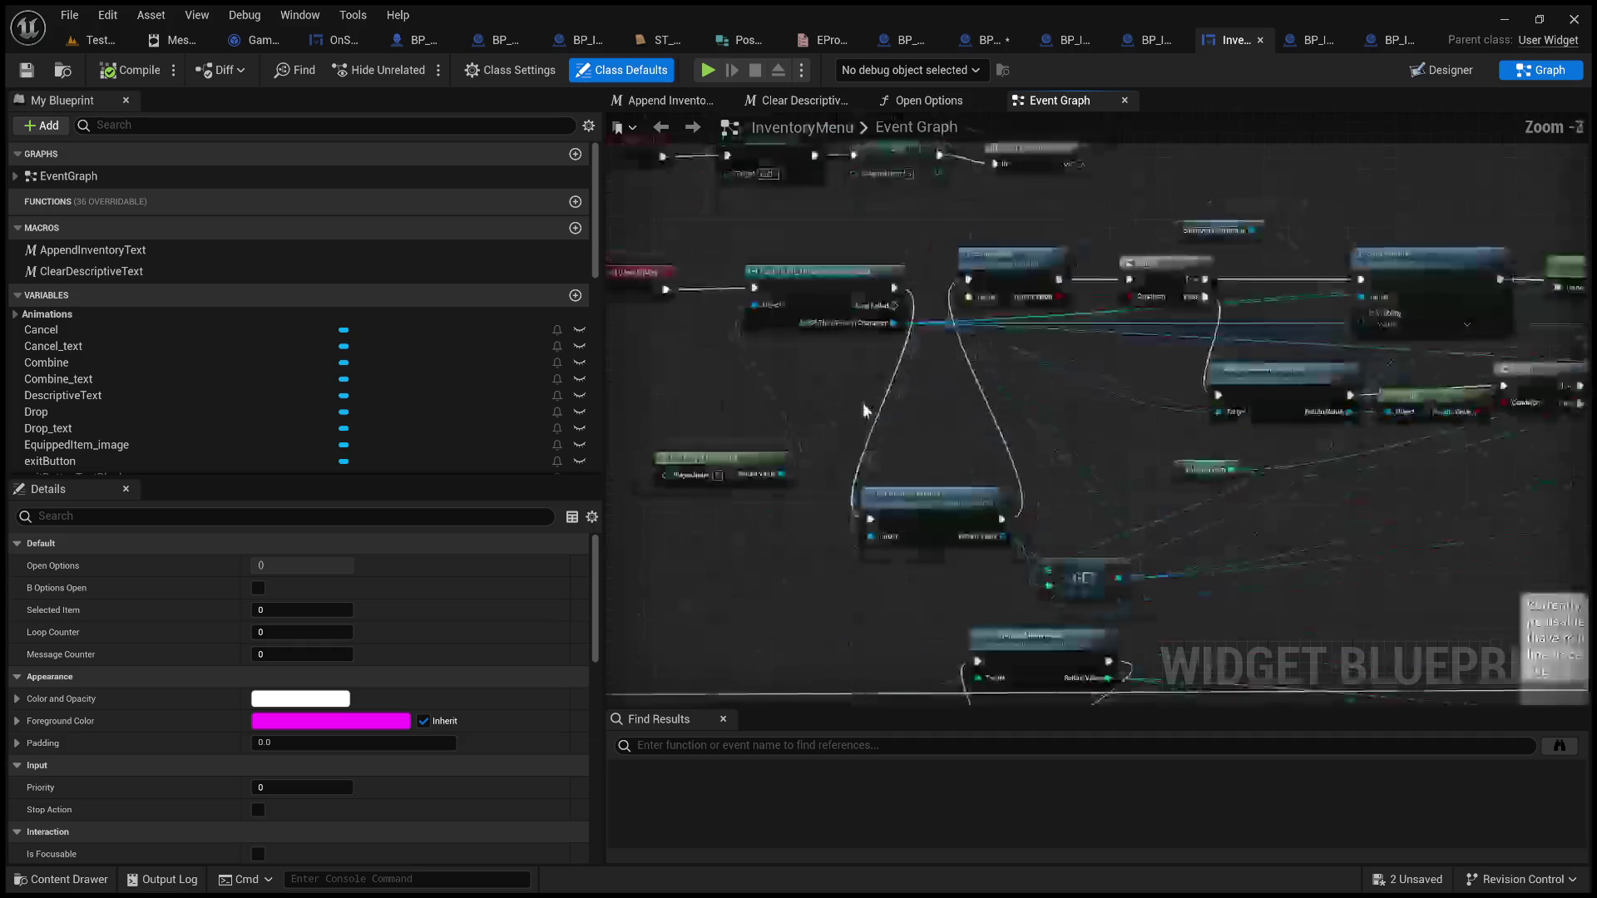
{"action": "left_click", "coordinate": [930, 399]}
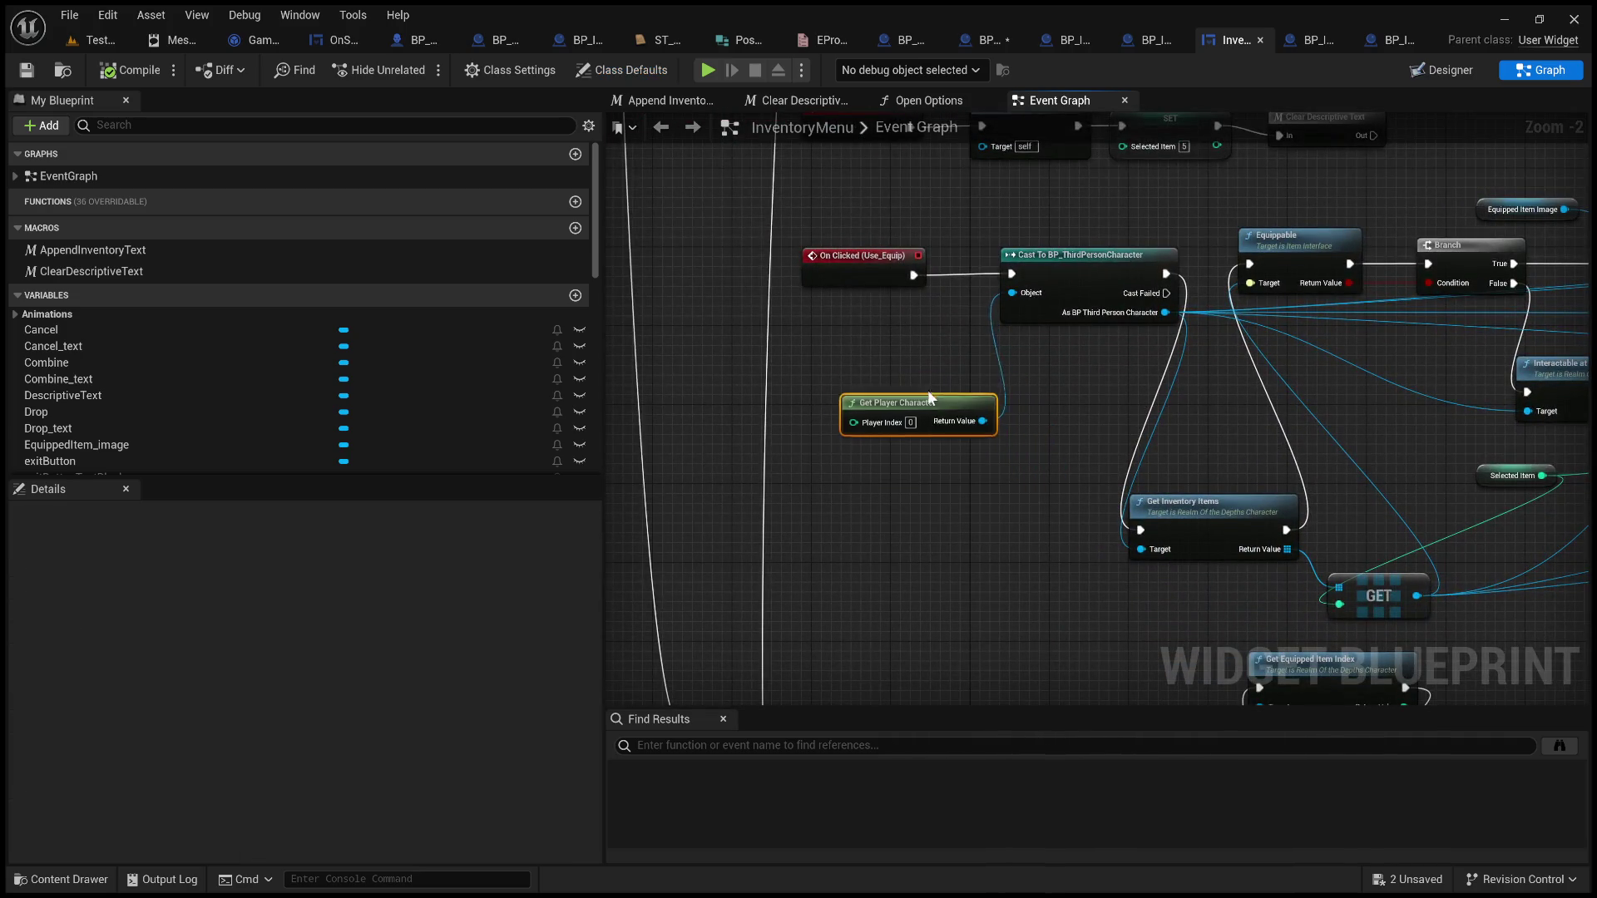
{"action": "left_click_drag", "start_coordinate": [930, 398], "coordinate": [871, 349]}
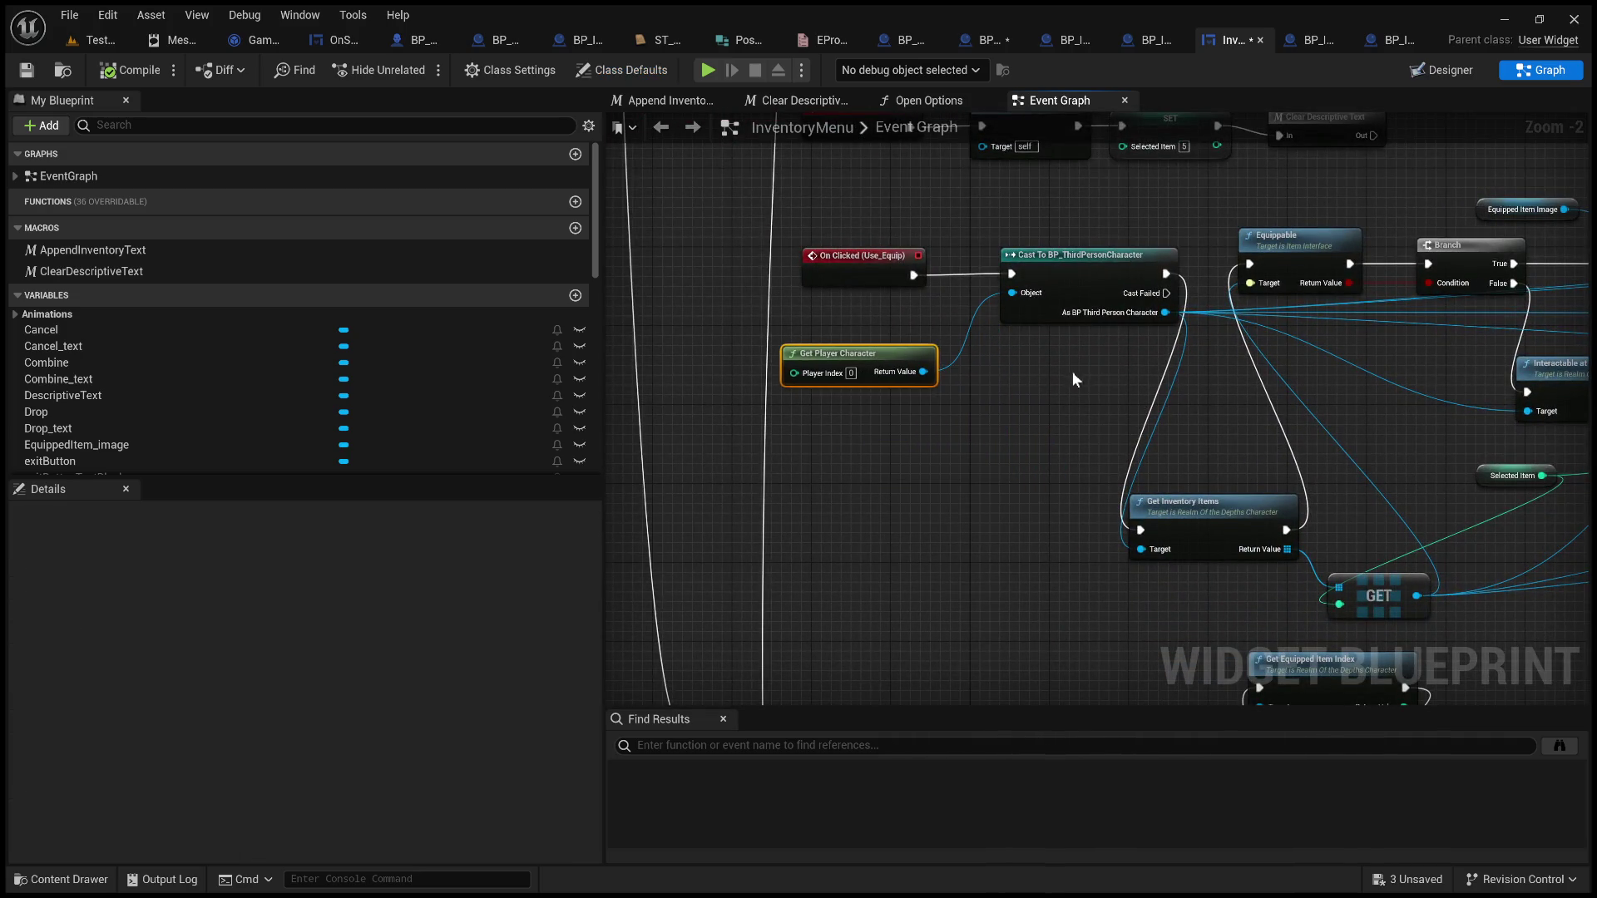
{"action": "mouse_move", "coordinate": [1075, 378]}
{"action": "left_mouse_down"}
{"action": "mouse_move", "coordinate": [921, 409]}
{"action": "mouse_move", "coordinate": [913, 502]}
{"action": "mouse_move", "coordinate": [1003, 582]}
{"action": "mouse_move", "coordinate": [944, 442]}
{"action": "mouse_move", "coordinate": [877, 416]}
{"action": "left_mouse_up"}
{"action": "scroll", "coordinate": [1025, 382], "scroll_direction": "up", "scroll_amount": 2}
{"action": "left_click", "coordinate": [1004, 579]}
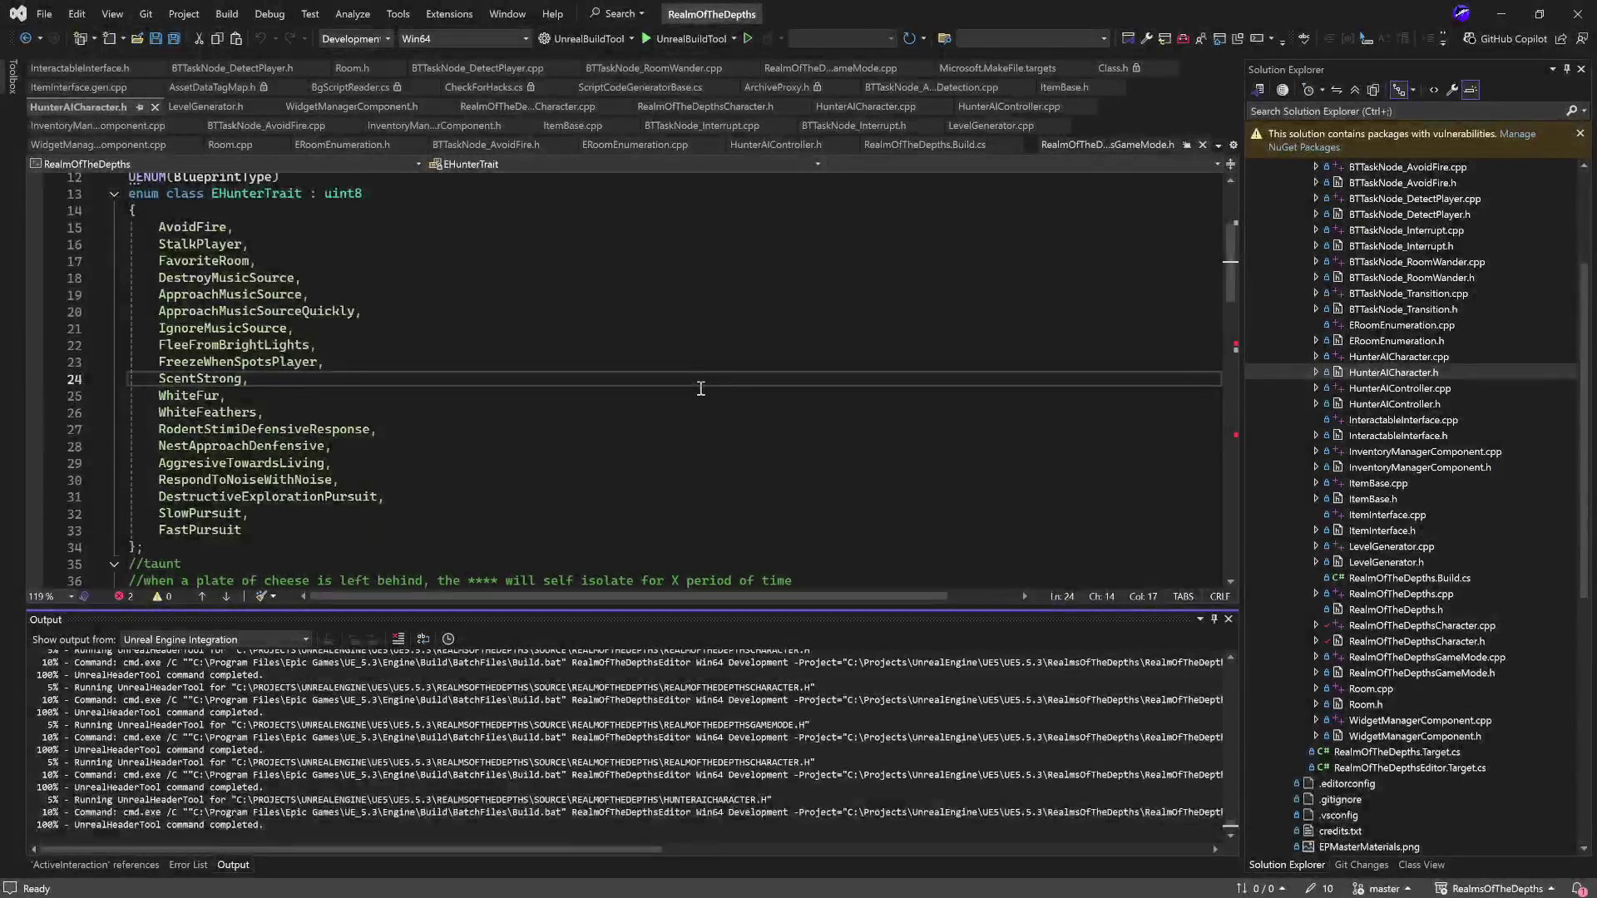
Review the WidgetManager ToggleWidget line in RealmOfTheDepthsCharacter.cpp's InventoryInput, then return to Unreal
{"action": "scroll", "coordinate": [702, 387], "scroll_direction": "down", "scroll_amount": 15}
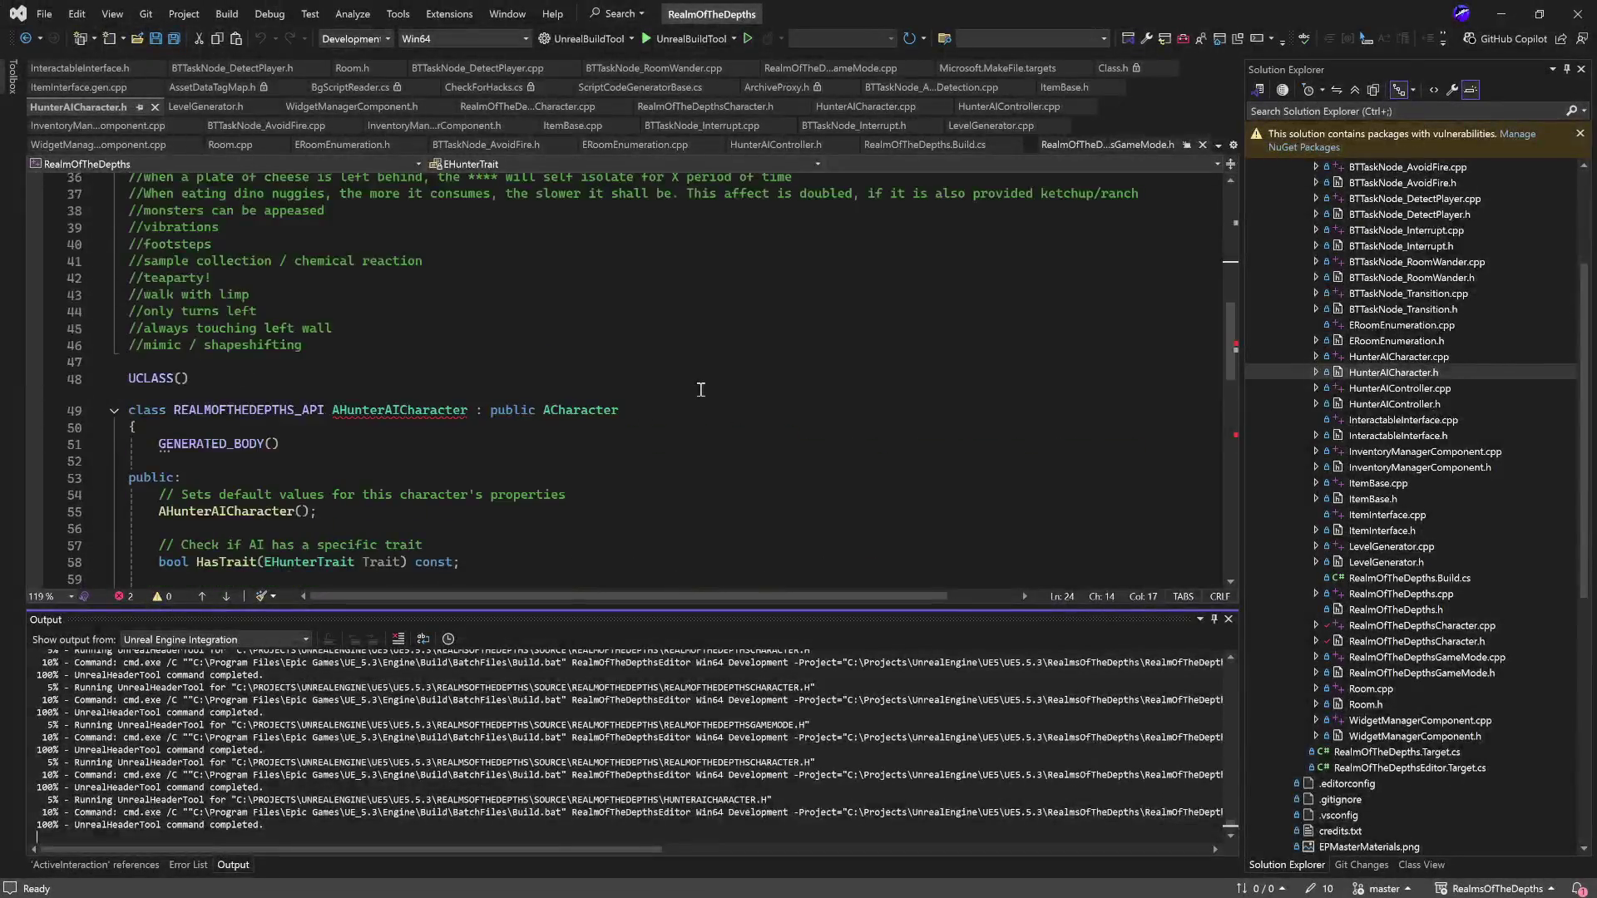
{"action": "double_click", "coordinate": [1476, 629]}
{"action": "scroll", "coordinate": [488, 425], "scroll_direction": "down", "scroll_amount": 5}
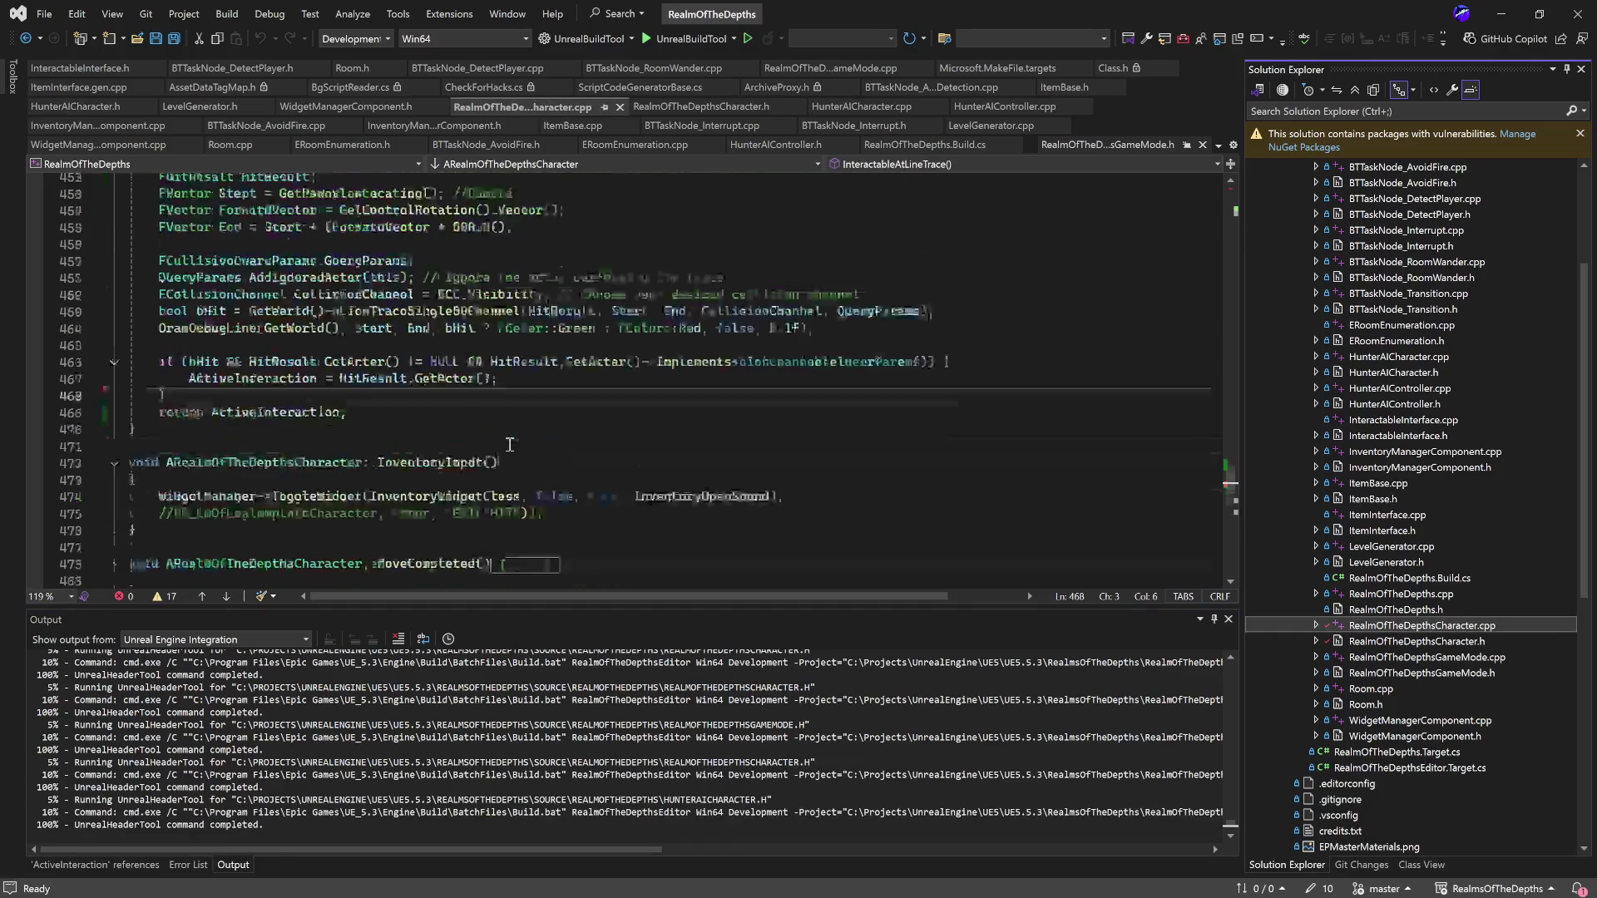
{"action": "left_click_drag", "start_coordinate": [801, 344], "coordinate": [156, 345]}
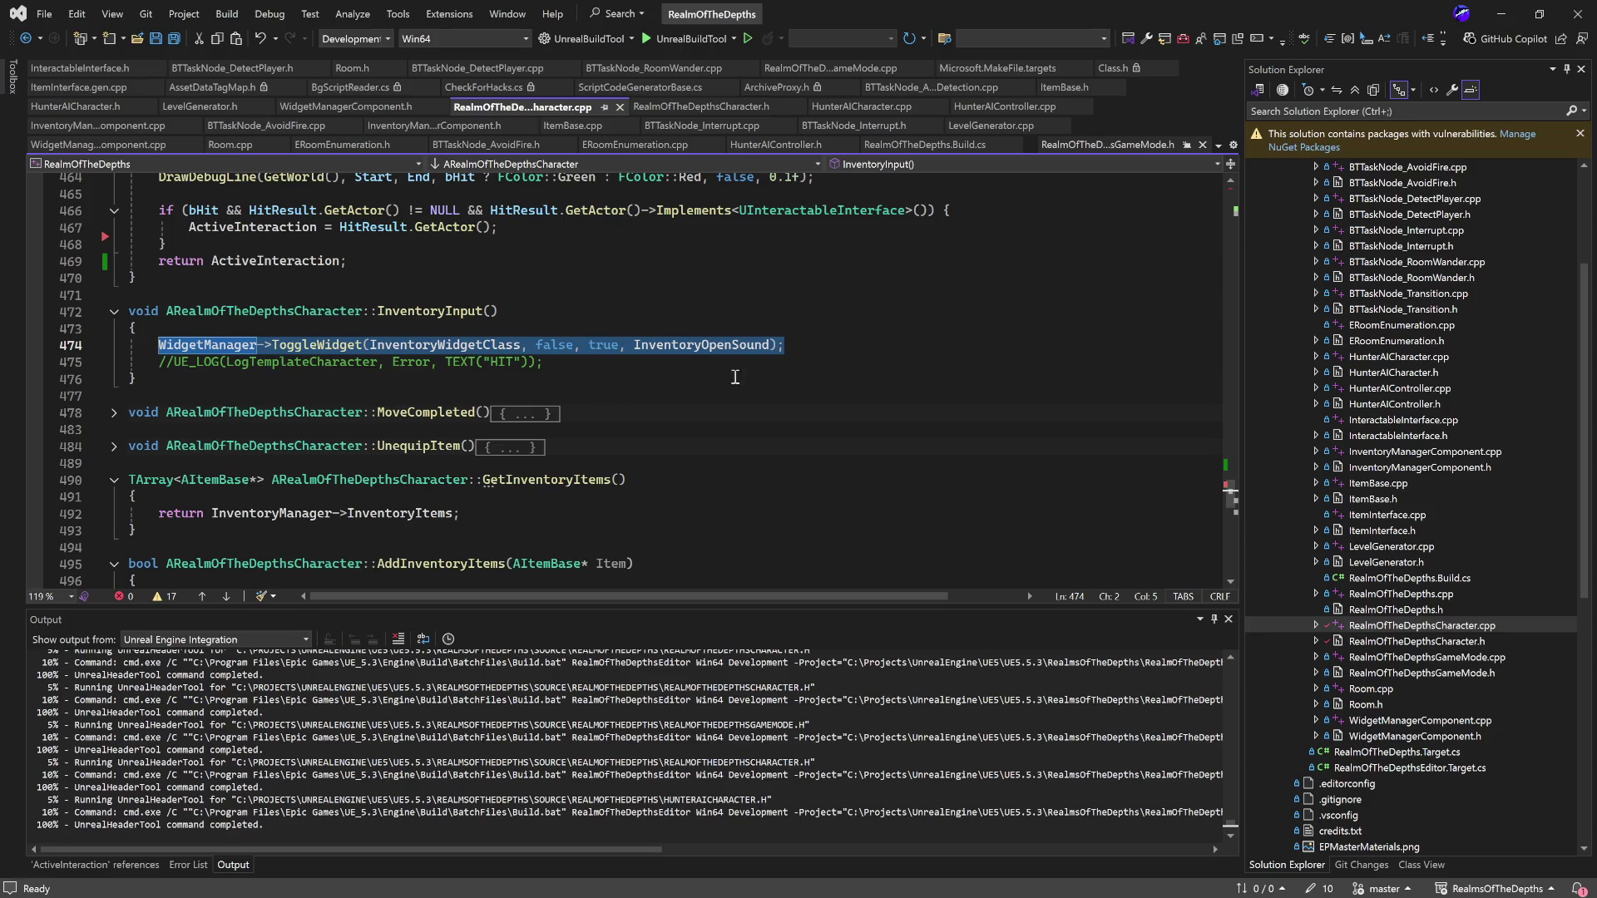
{"action": "left_click", "coordinate": [655, 392]}
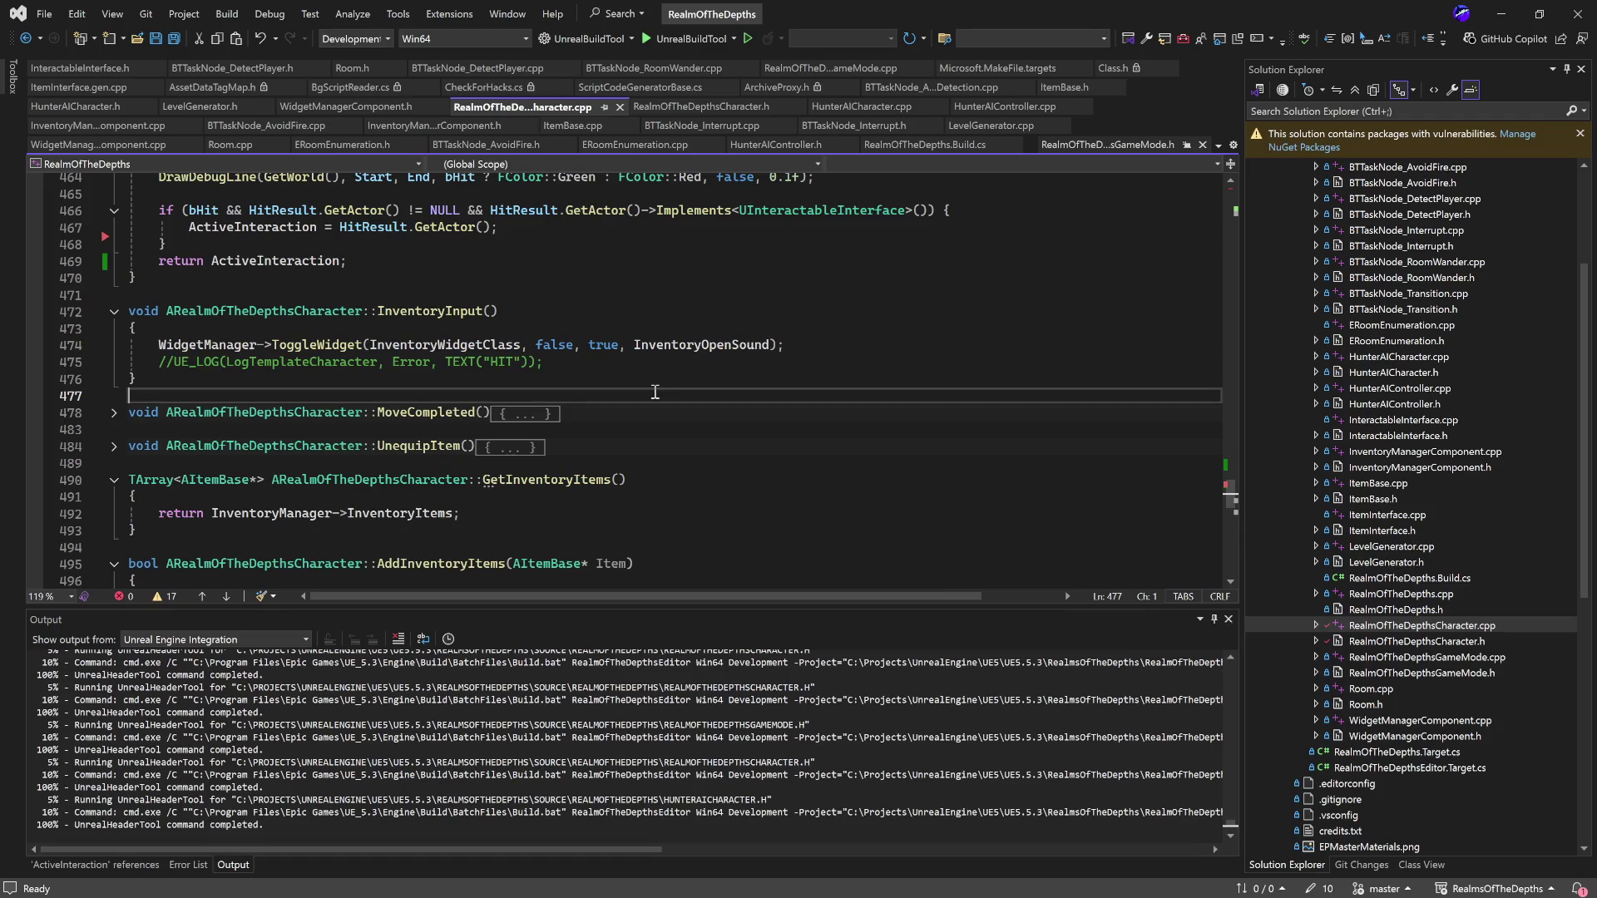
{"action": "scroll", "coordinate": [655, 392], "scroll_direction": "up", "scroll_amount": 8}
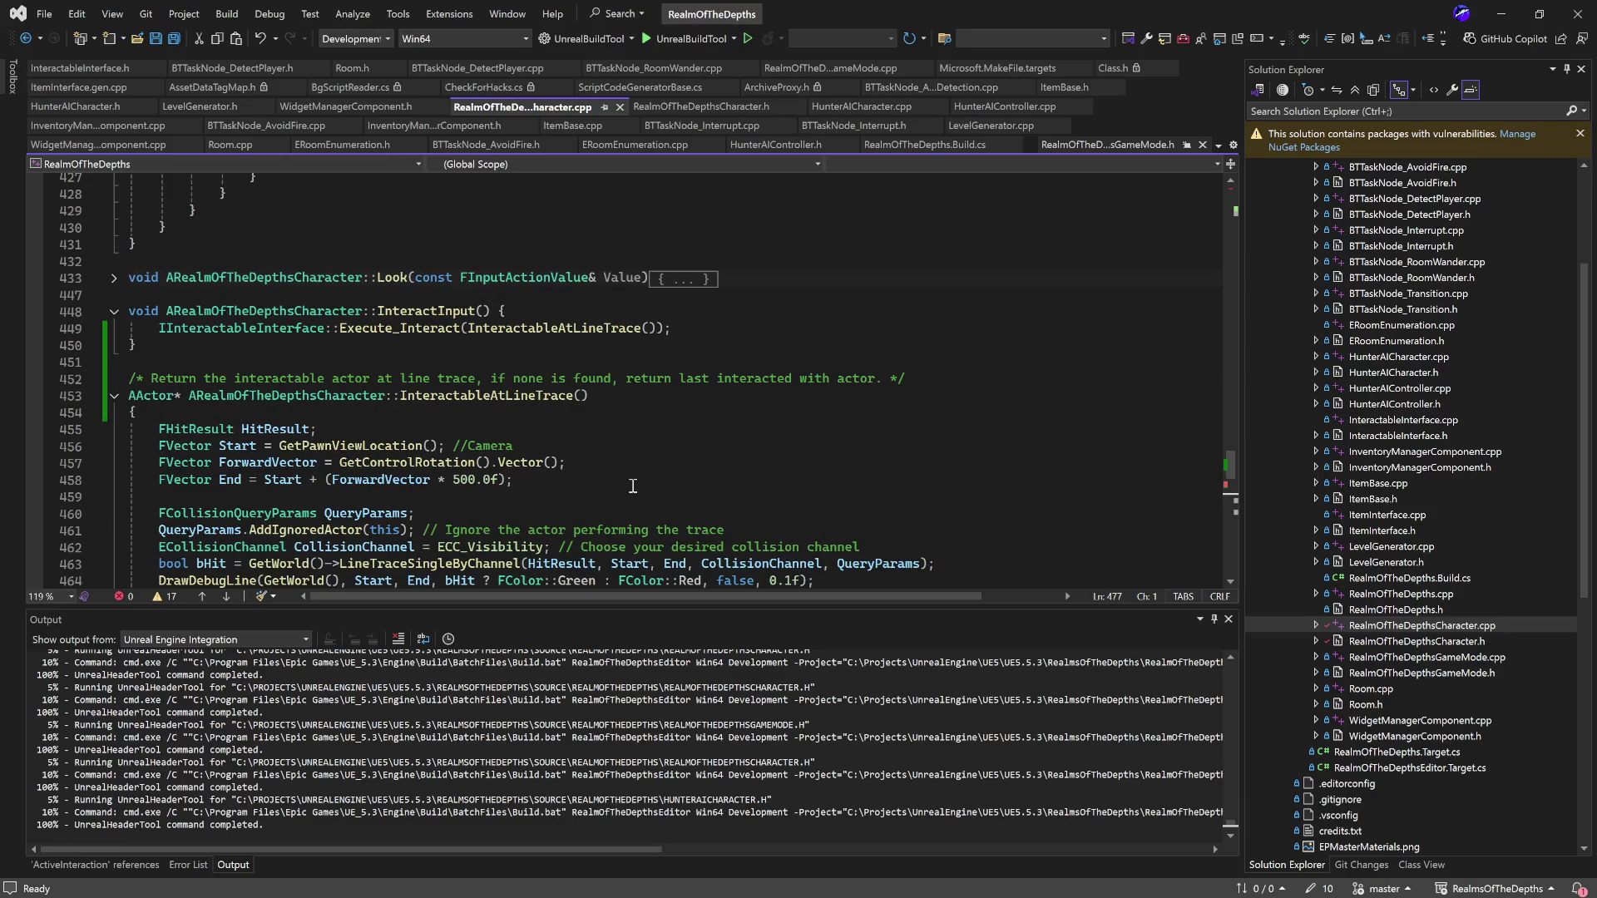
{"action": "scroll", "coordinate": [652, 479], "scroll_direction": "down", "scroll_amount": 4}
{"action": "scroll", "coordinate": [651, 479], "scroll_direction": "down", "scroll_amount": 3}
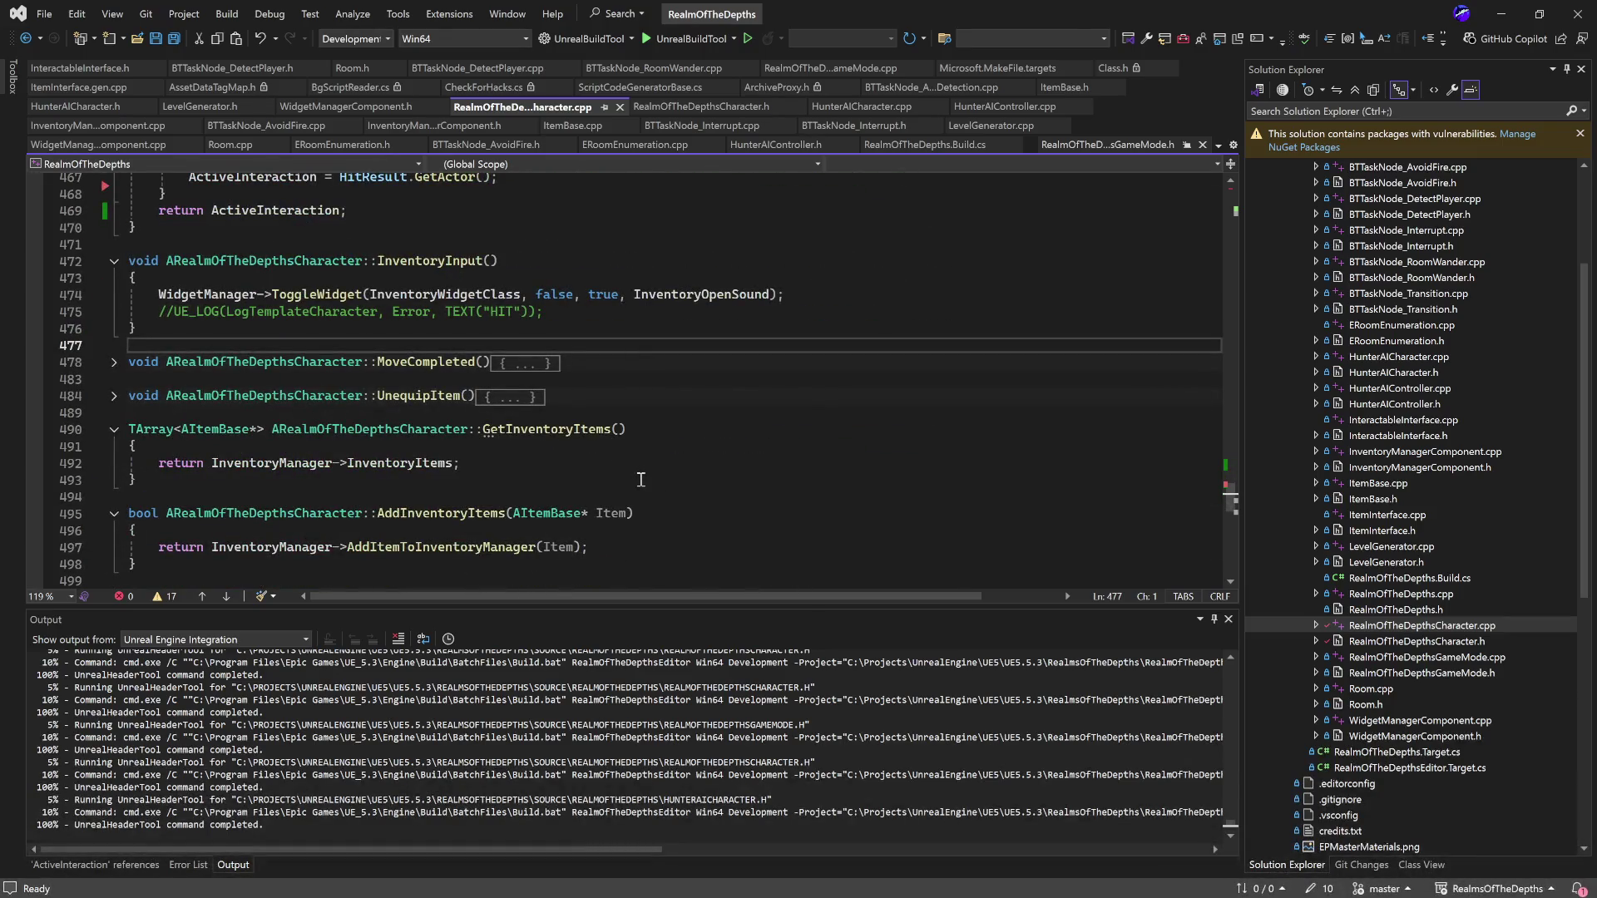
{"action": "left_click", "coordinate": [1502, 14]}
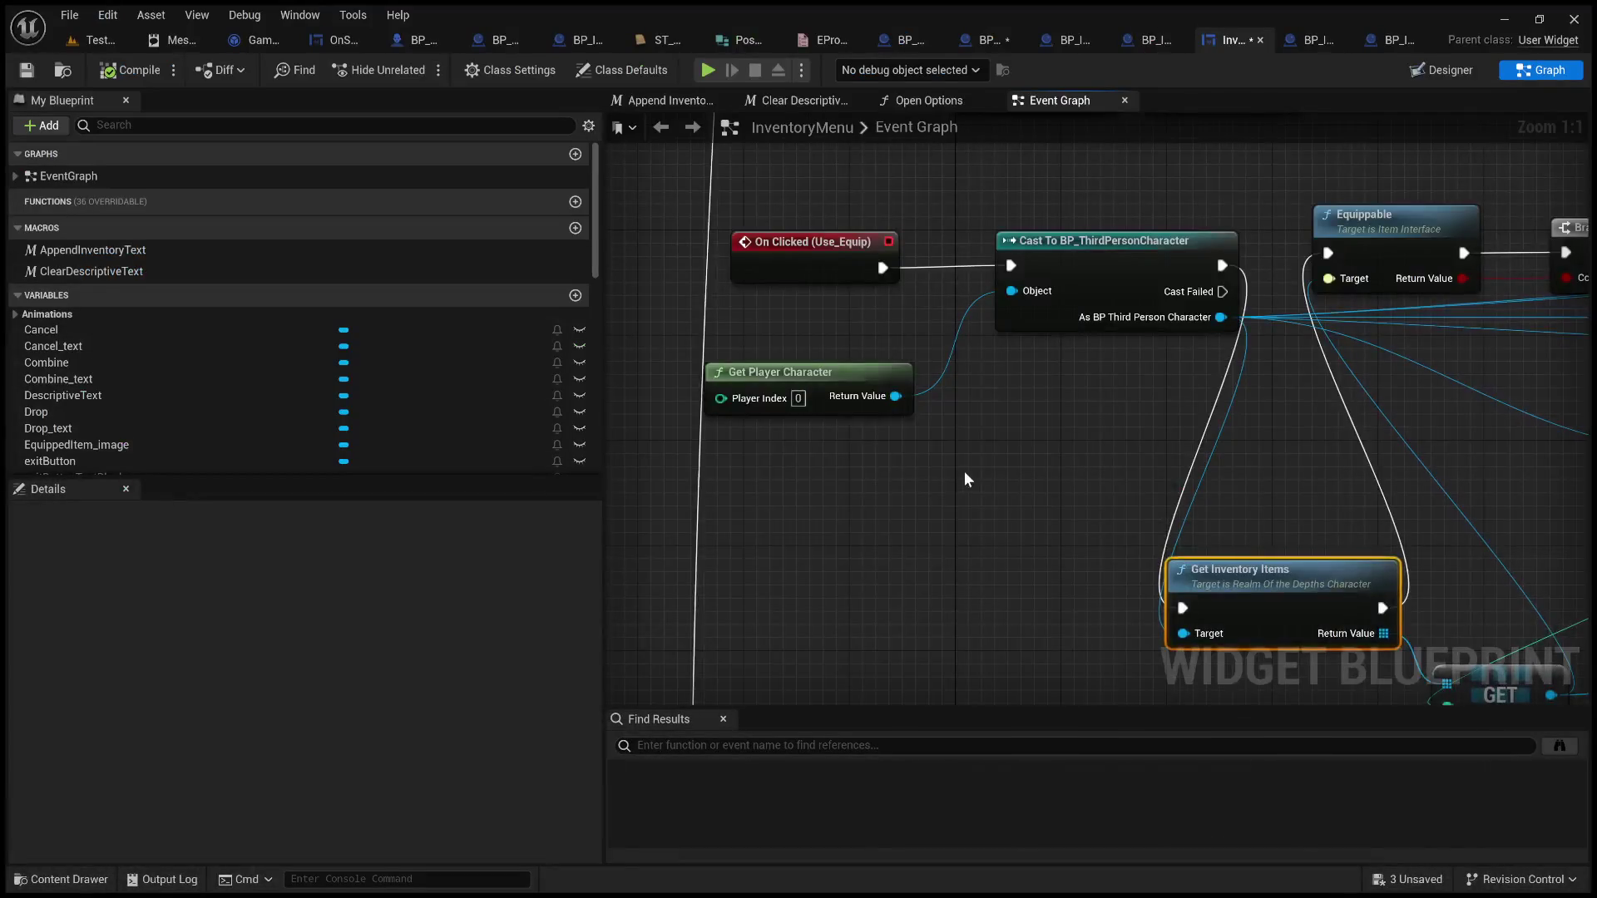
{"action": "scroll", "coordinate": [965, 471], "scroll_direction": "down", "scroll_amount": 3}
{"action": "left_click", "coordinate": [945, 301], "text": "ctrl"}
{"action": "left_click", "coordinate": [840, 388], "text": "ctrl"}
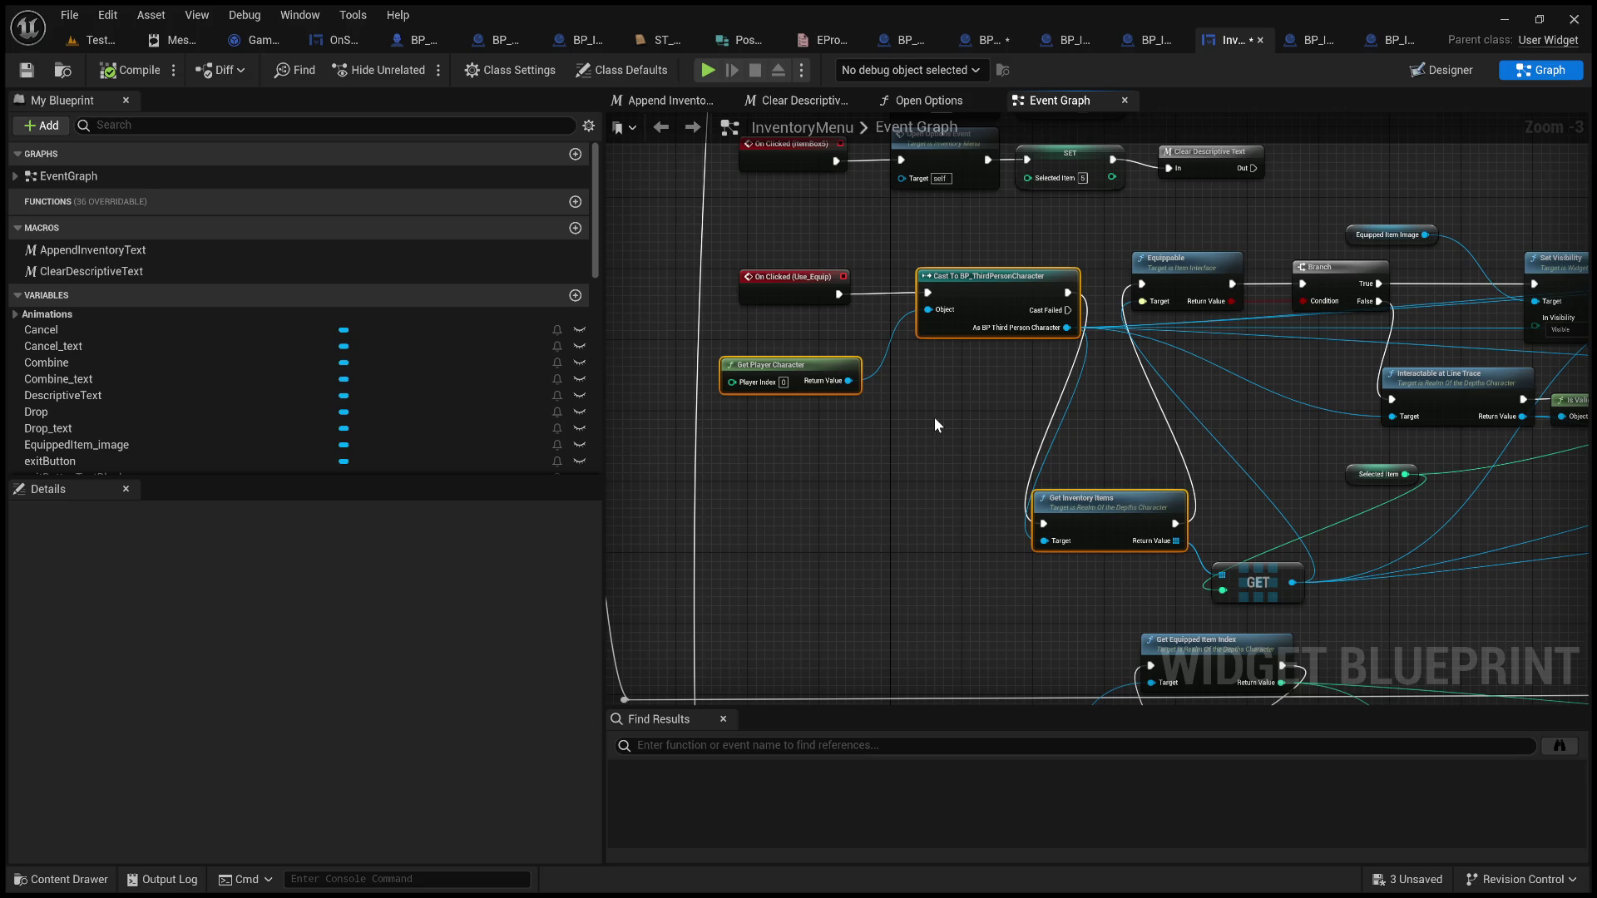
{"action": "mouse_move", "coordinate": [986, 446]}
{"action": "left_mouse_down"}
{"action": "mouse_move", "coordinate": [816, 424]}
{"action": "mouse_move", "coordinate": [991, 427]}
{"action": "mouse_move", "coordinate": [920, 410]}
{"action": "mouse_move", "coordinate": [787, 410]}
{"action": "mouse_move", "coordinate": [953, 424]}
{"action": "left_mouse_up"}
{"action": "left_click", "coordinate": [968, 390]}
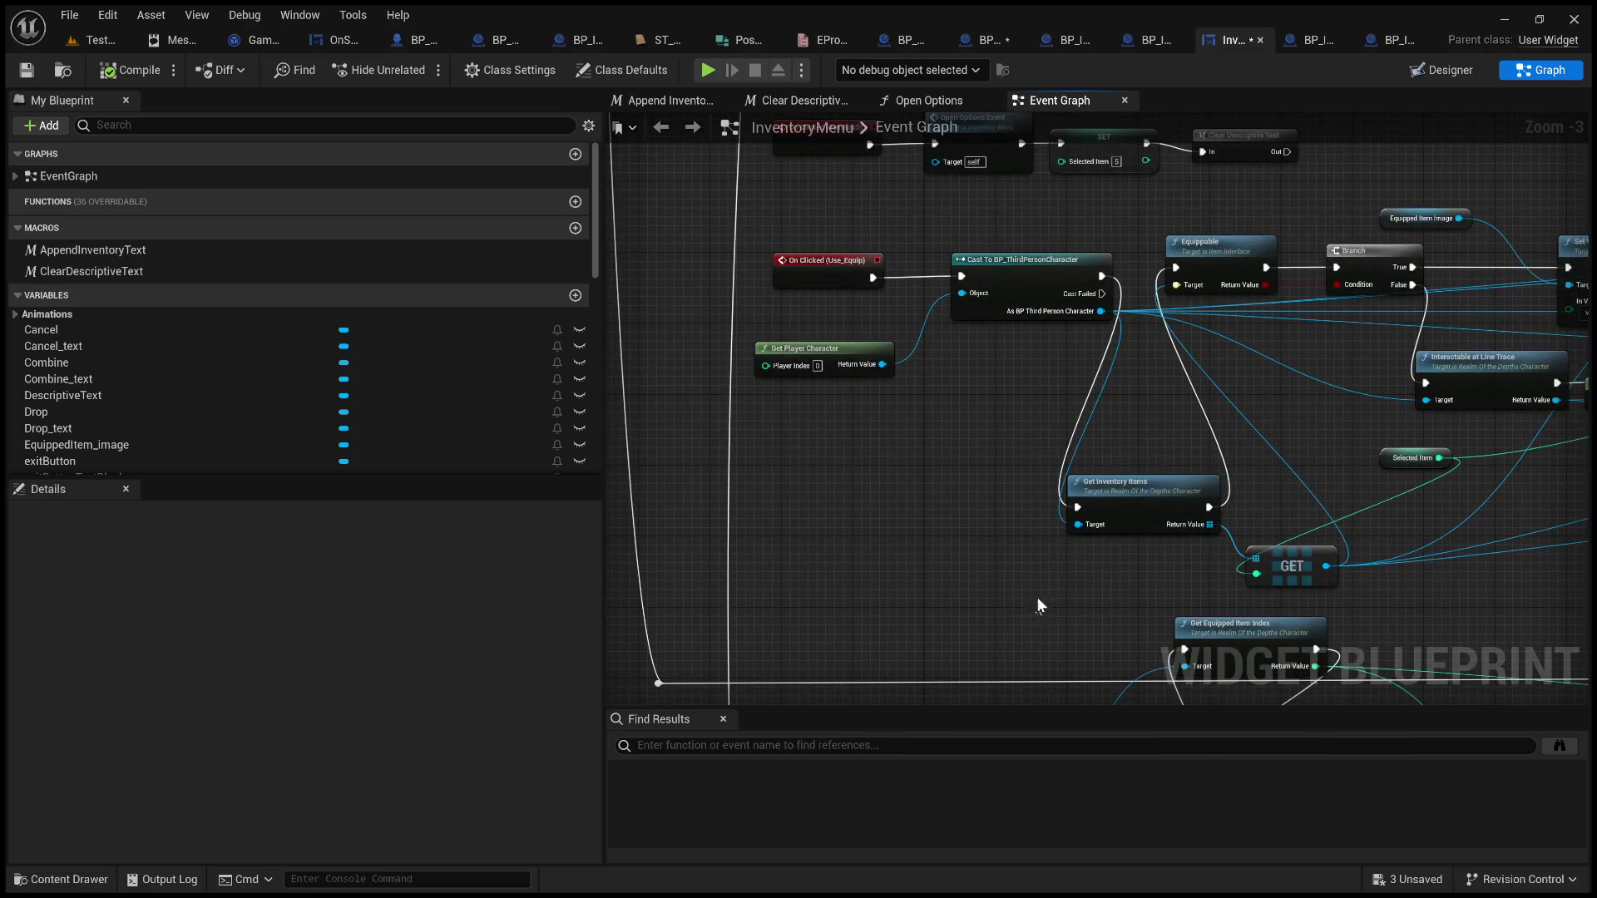
{"action": "left_click", "coordinate": [1130, 505]}
{"action": "left_click_drag", "start_coordinate": [967, 520], "coordinate": [770, 529]}
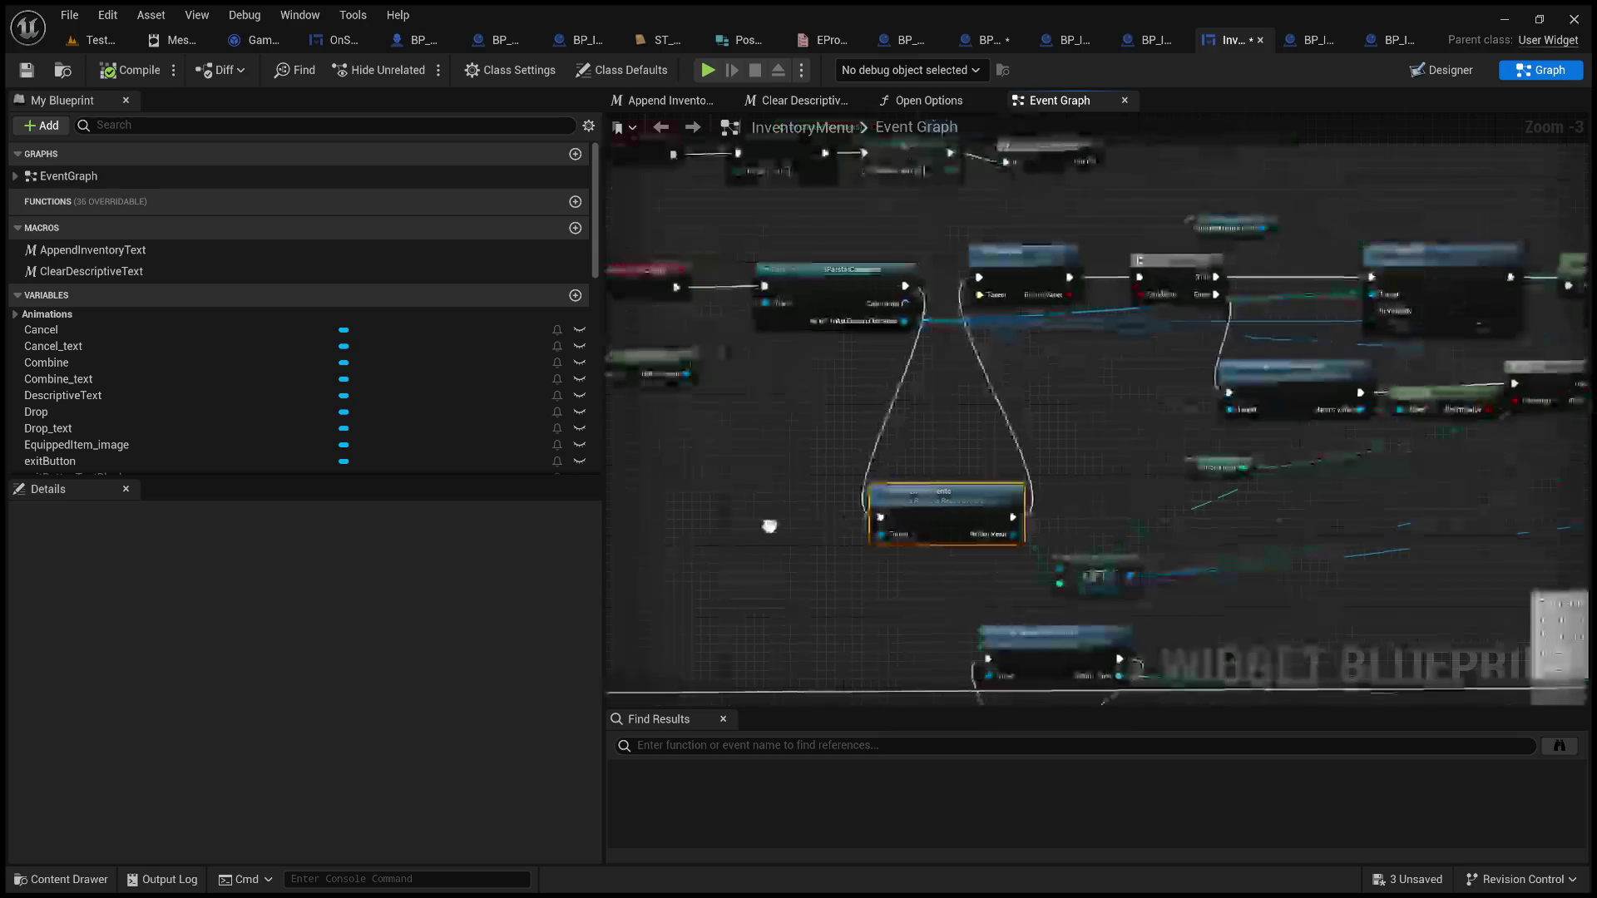
{"action": "left_click", "coordinate": [1037, 267]}
{"action": "left_click_drag", "start_coordinate": [1105, 420], "coordinate": [970, 434]}
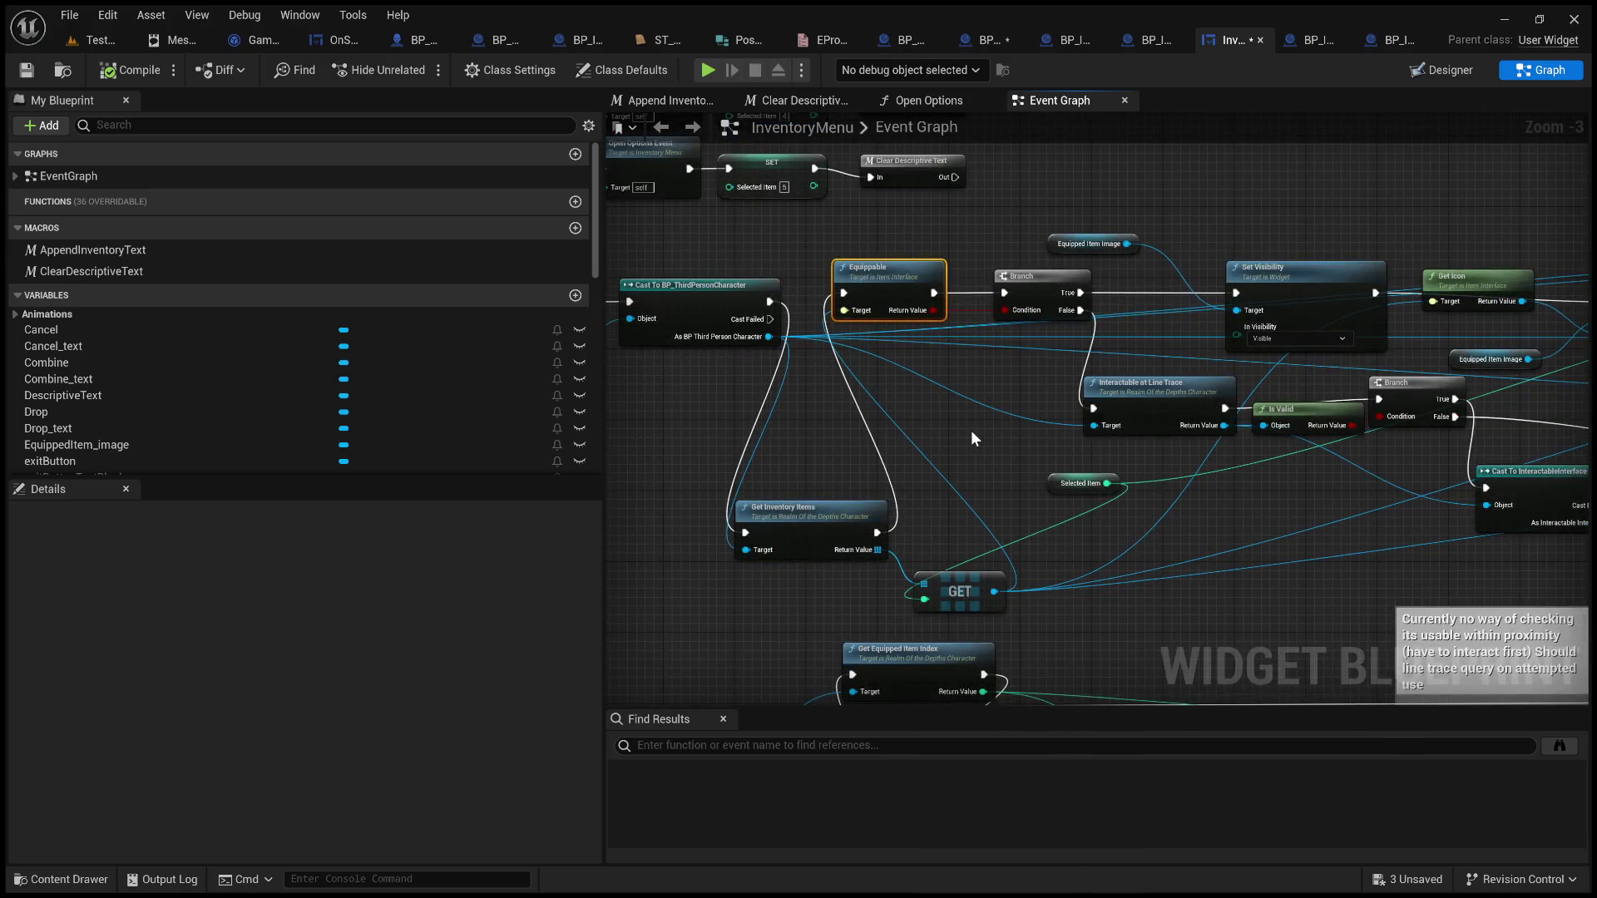
{"action": "scroll", "coordinate": [970, 431], "scroll_direction": "up", "scroll_amount": 2}
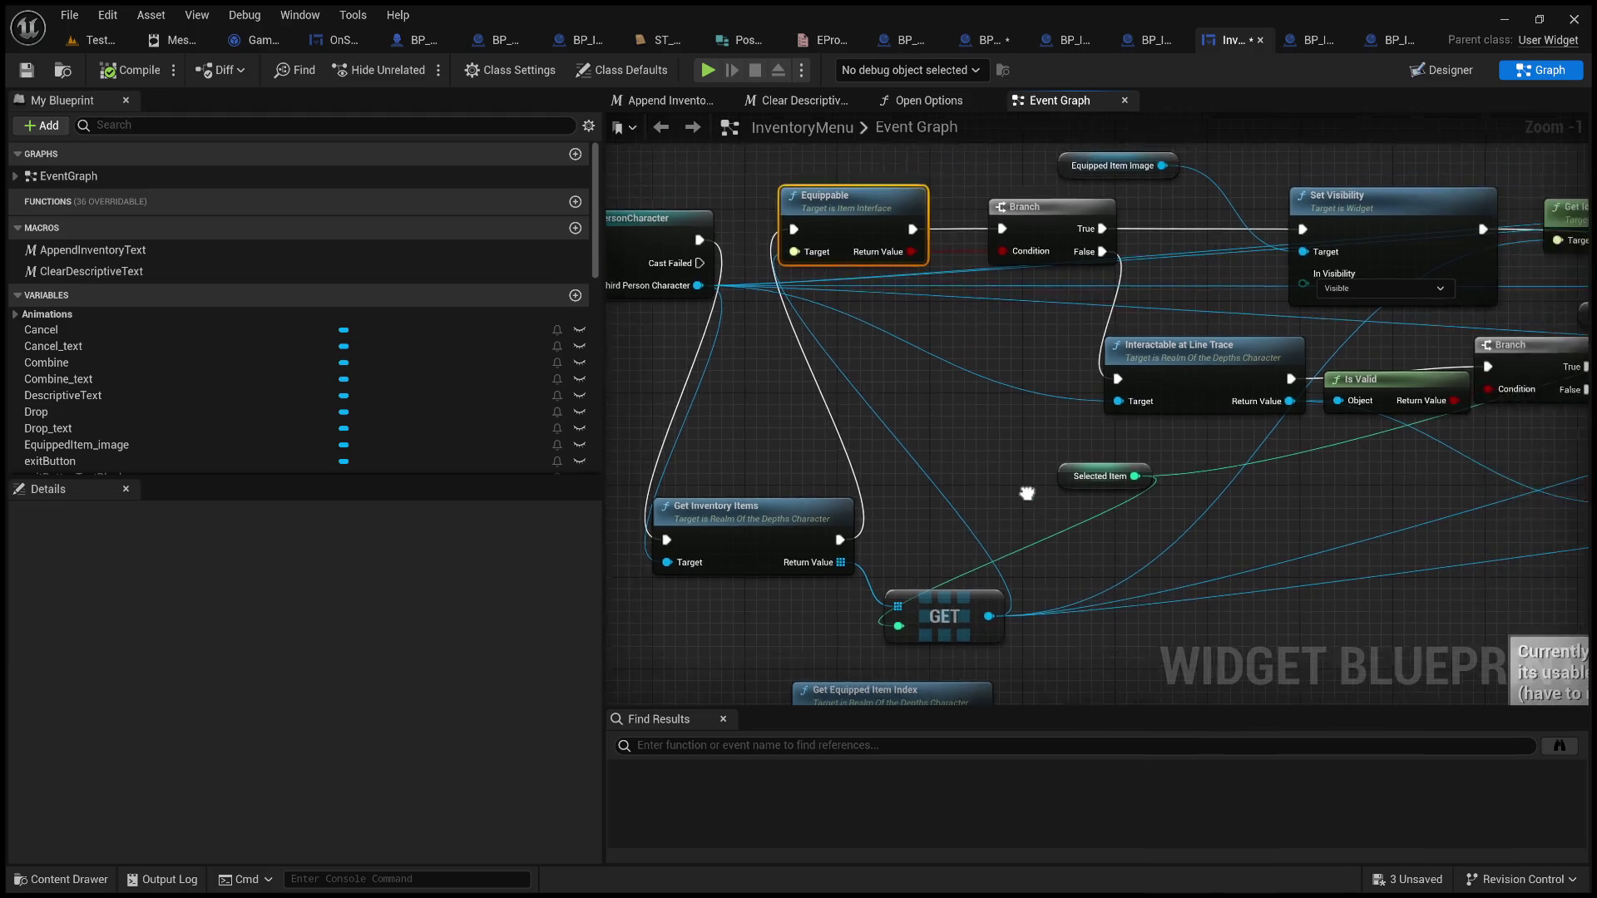
{"action": "left_click_drag", "start_coordinate": [1109, 472], "coordinate": [1013, 449]}
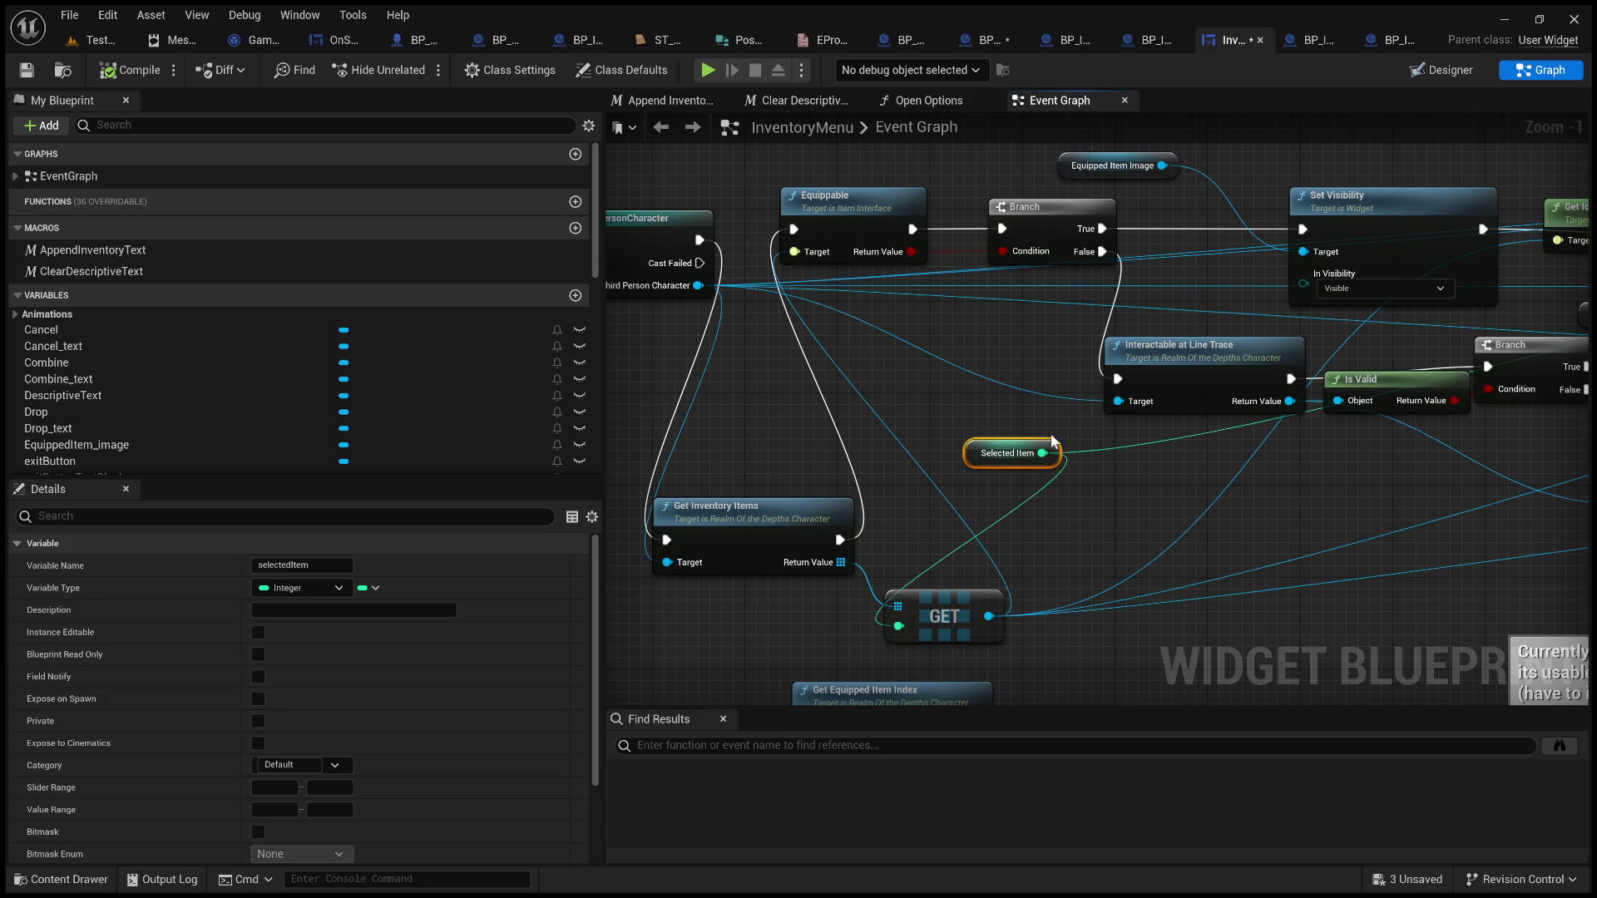
{"action": "mouse_move", "coordinate": [1040, 431]}
{"action": "left_mouse_down"}
{"action": "mouse_move", "coordinate": [872, 555]}
{"action": "mouse_move", "coordinate": [674, 521]}
{"action": "left_mouse_up"}
{"action": "left_click_drag", "start_coordinate": [1168, 533], "coordinate": [1562, 567]}
{"action": "left_click_drag", "start_coordinate": [1124, 555], "coordinate": [1430, 628]}
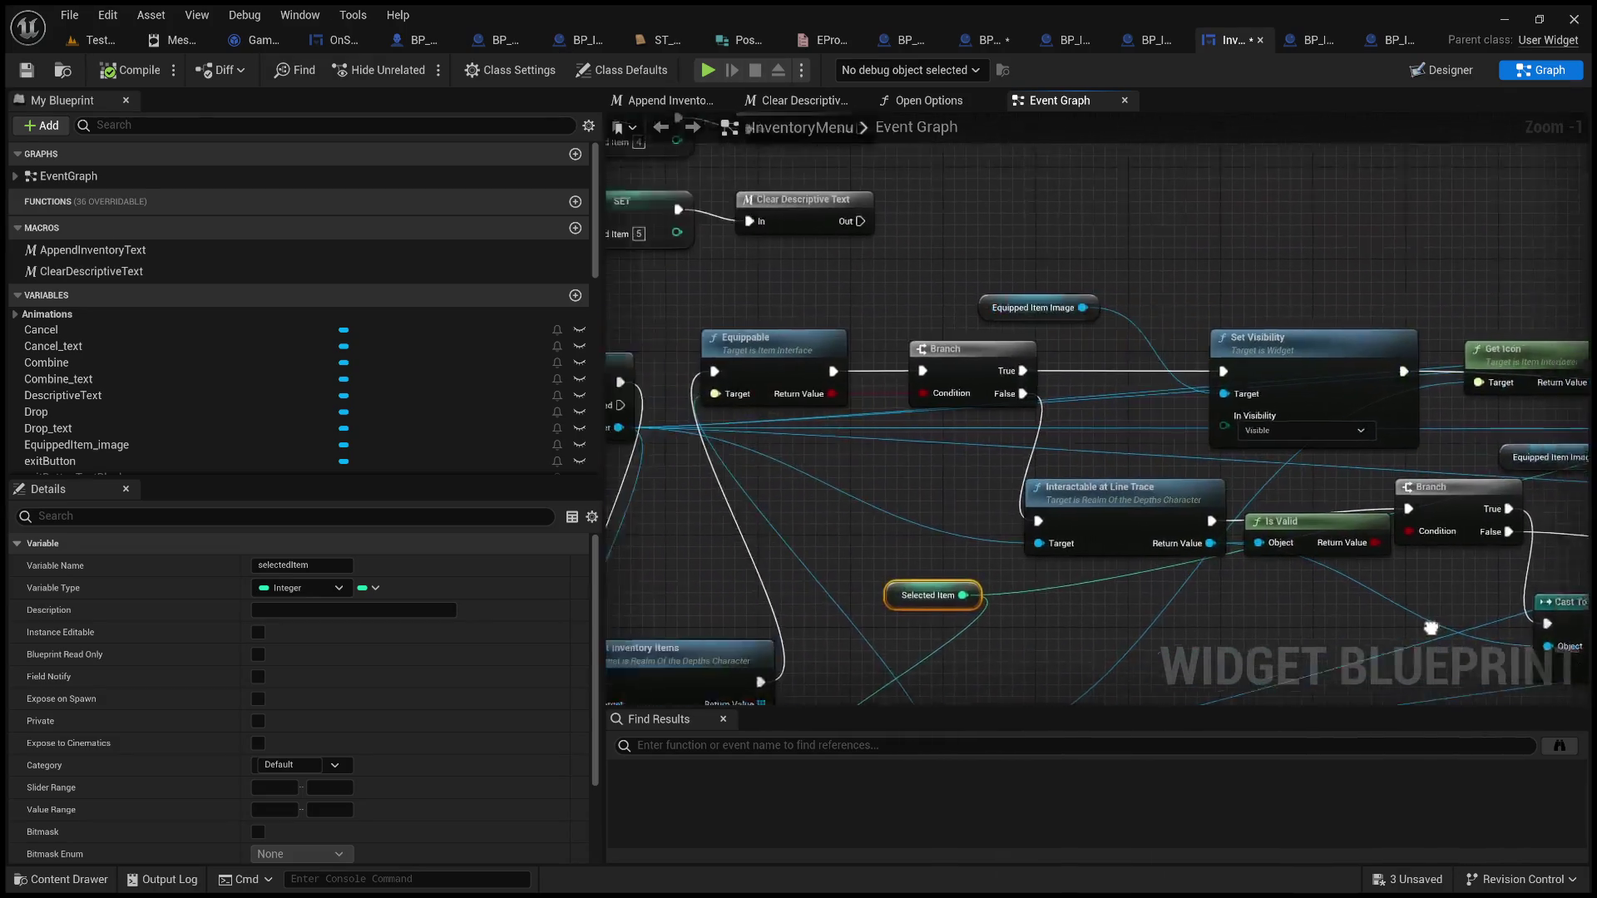
{"action": "scroll", "coordinate": [1137, 288], "scroll_direction": "down", "scroll_amount": 4}
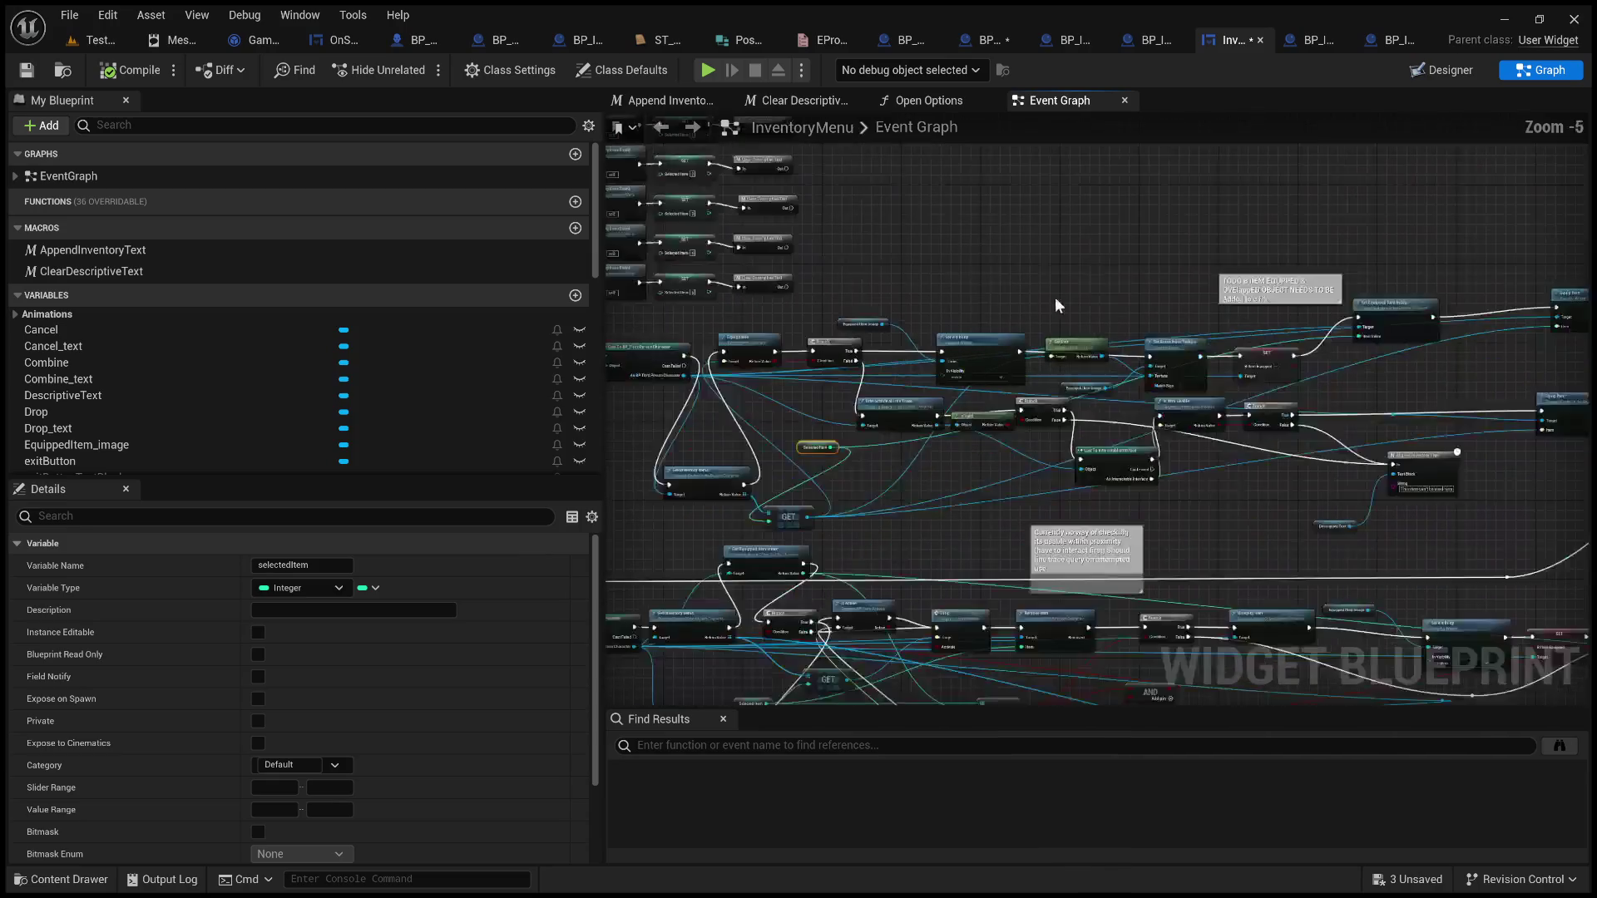
{"action": "mouse_move", "coordinate": [933, 262]}
{"action": "left_mouse_down"}
{"action": "mouse_move", "coordinate": [1040, 350]}
{"action": "mouse_move", "coordinate": [1409, 381]}
{"action": "left_mouse_up"}
{"action": "scroll", "coordinate": [1050, 308], "scroll_direction": "up", "scroll_amount": 4}
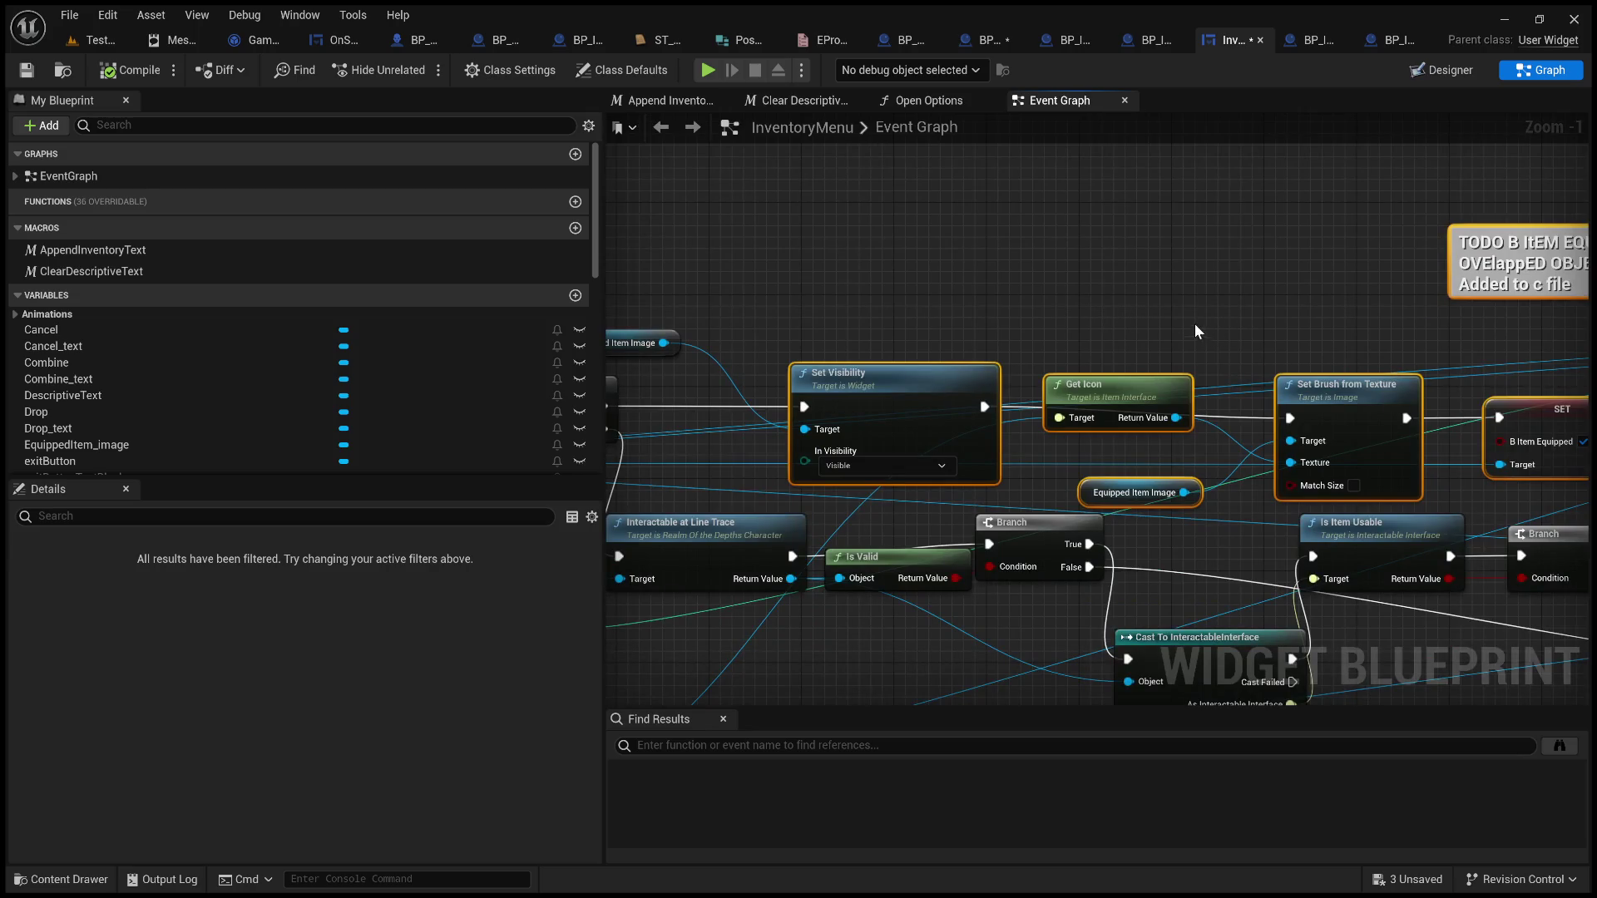
Inspect the Set Visibility, Get Icon, EquippedItem_image, Set Brush from Texture and b_itemEquipped SET nodes
{"action": "left_click", "coordinate": [1213, 292]}
{"action": "left_click_drag", "start_coordinate": [1212, 293], "coordinate": [1331, 272]}
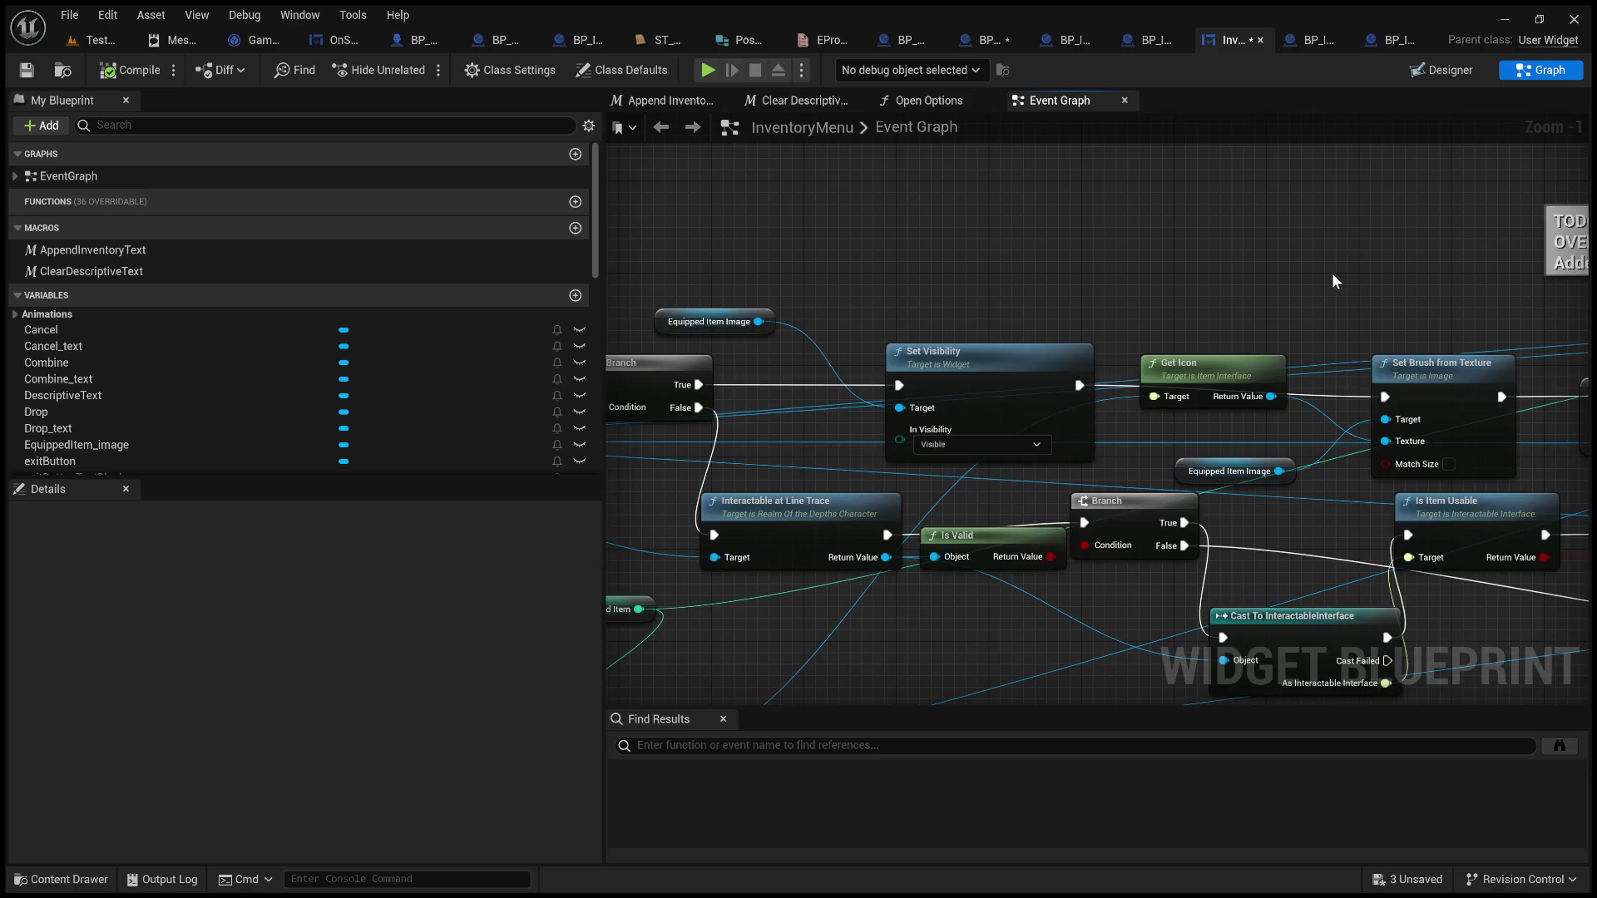
{"action": "left_click", "coordinate": [977, 346]}
{"action": "mouse_move", "coordinate": [976, 346]}
{"action": "left_mouse_down"}
{"action": "mouse_move", "coordinate": [930, 266]}
{"action": "mouse_move", "coordinate": [867, 273]}
{"action": "left_mouse_up"}
{"action": "left_click", "coordinate": [974, 337]}
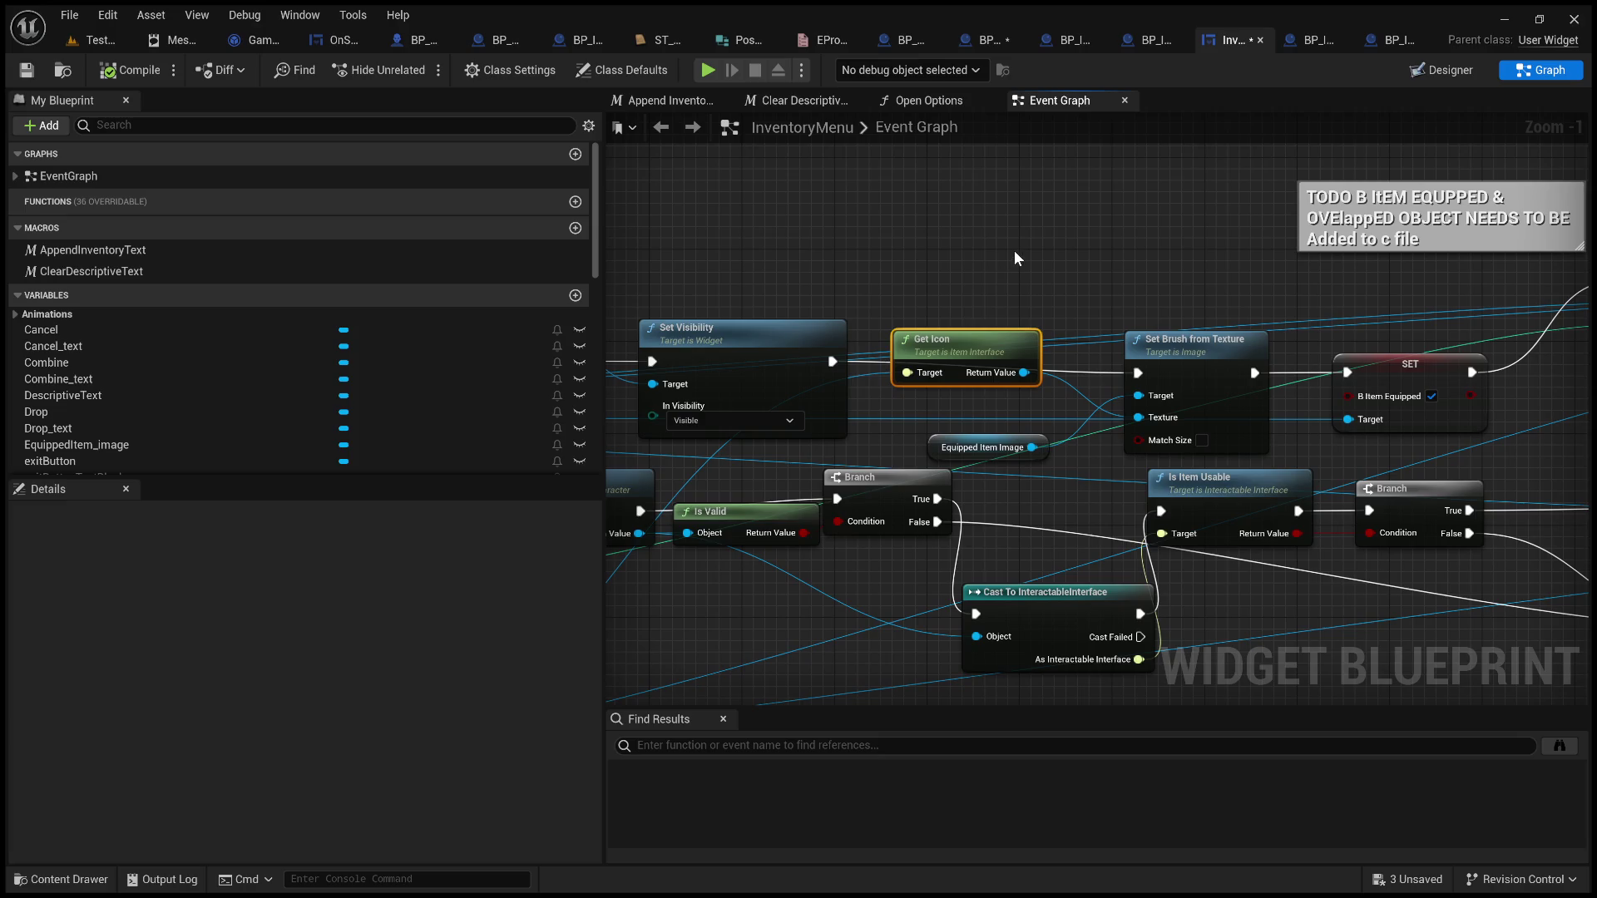
{"action": "left_click_drag", "start_coordinate": [1015, 251], "coordinate": [870, 227]}
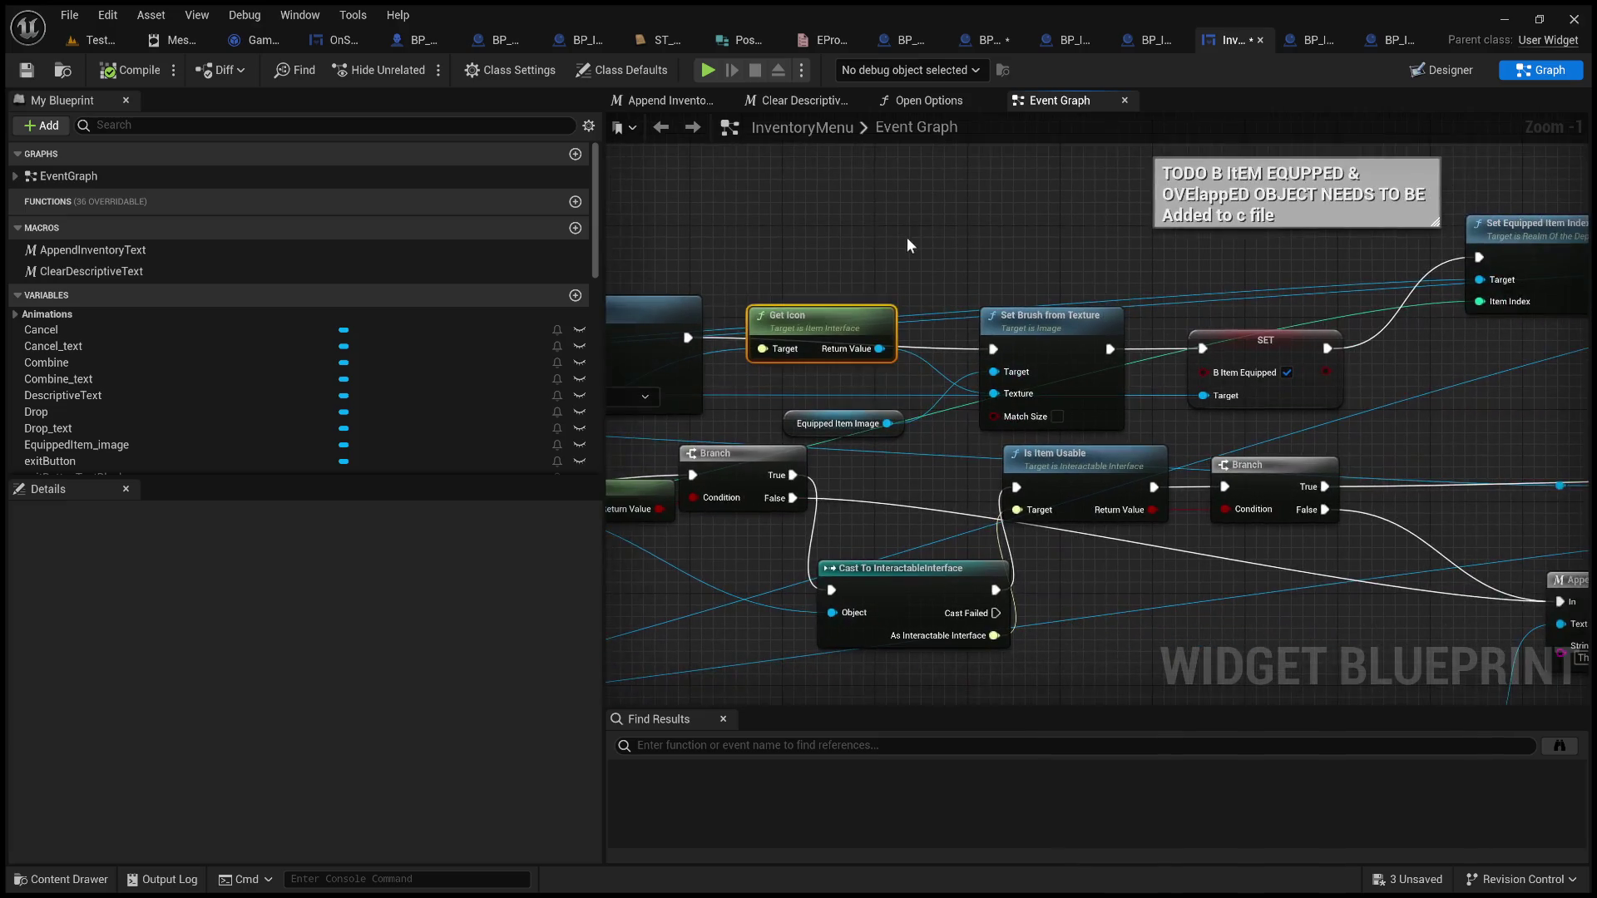
{"action": "left_click", "coordinate": [869, 424]}
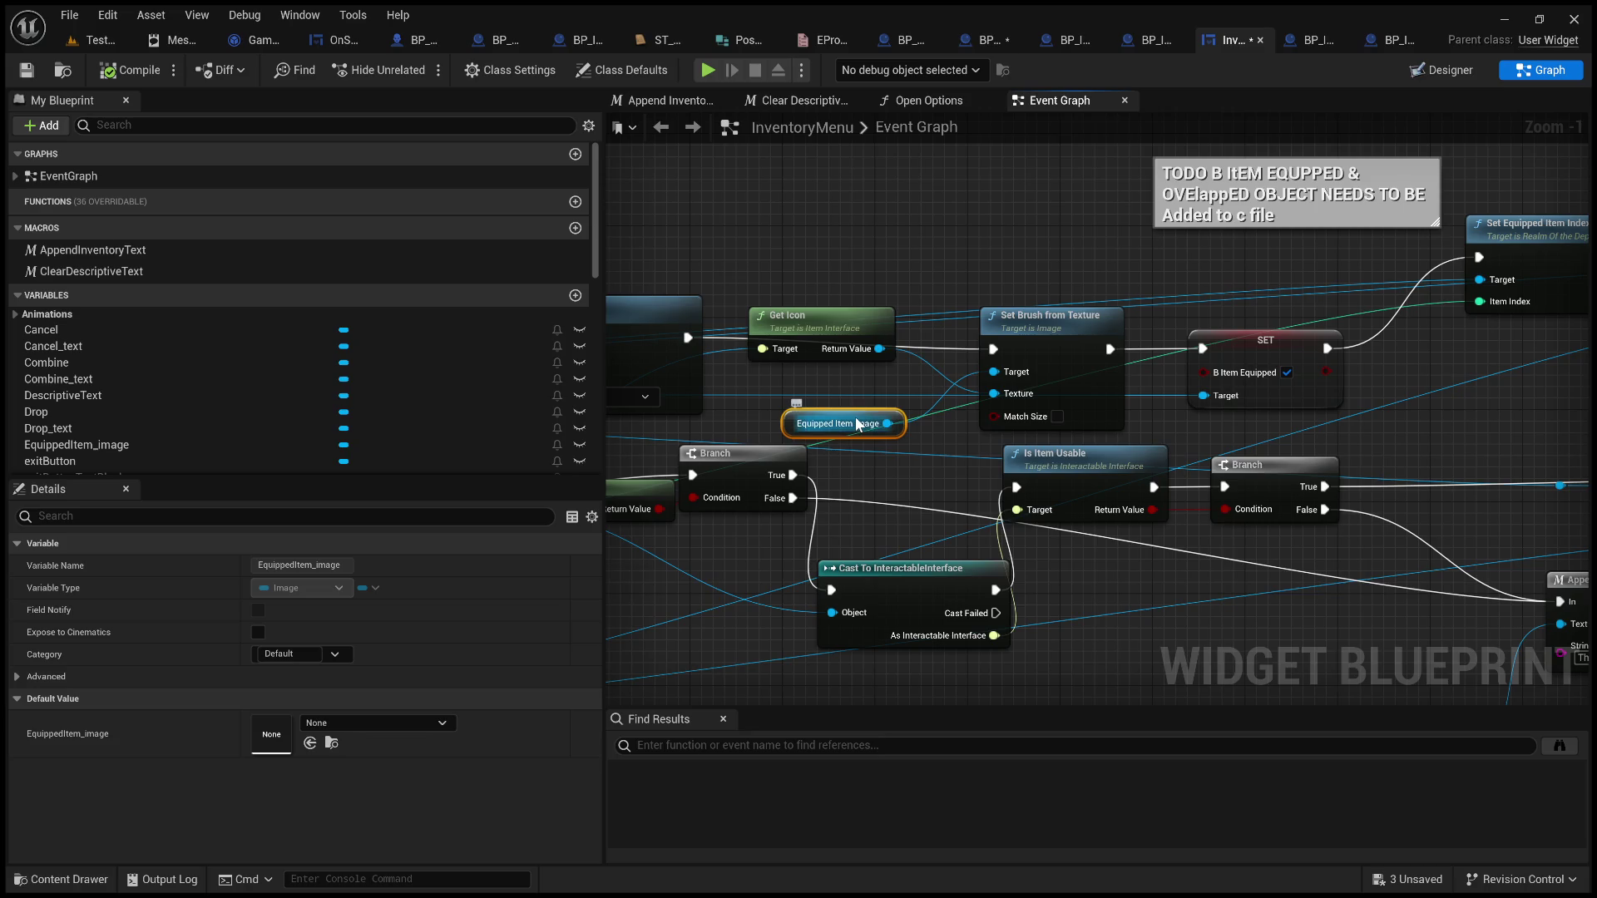
{"action": "left_click", "coordinate": [999, 374]}
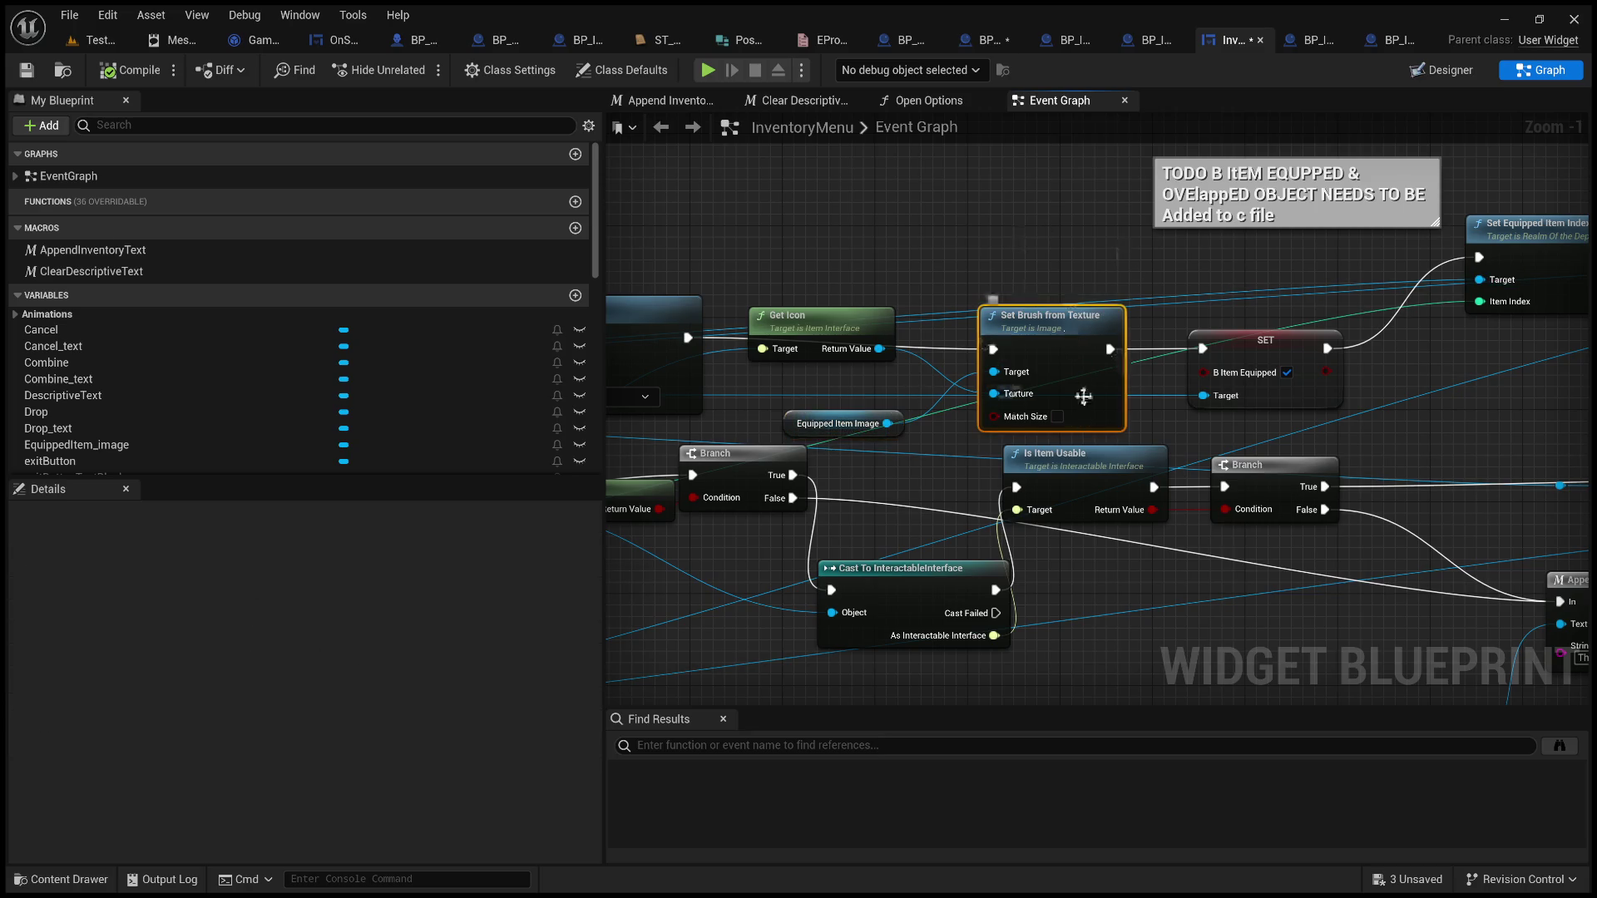
{"action": "left_click_drag", "start_coordinate": [1097, 306], "coordinate": [795, 278]}
{"action": "left_click", "coordinate": [965, 320]}
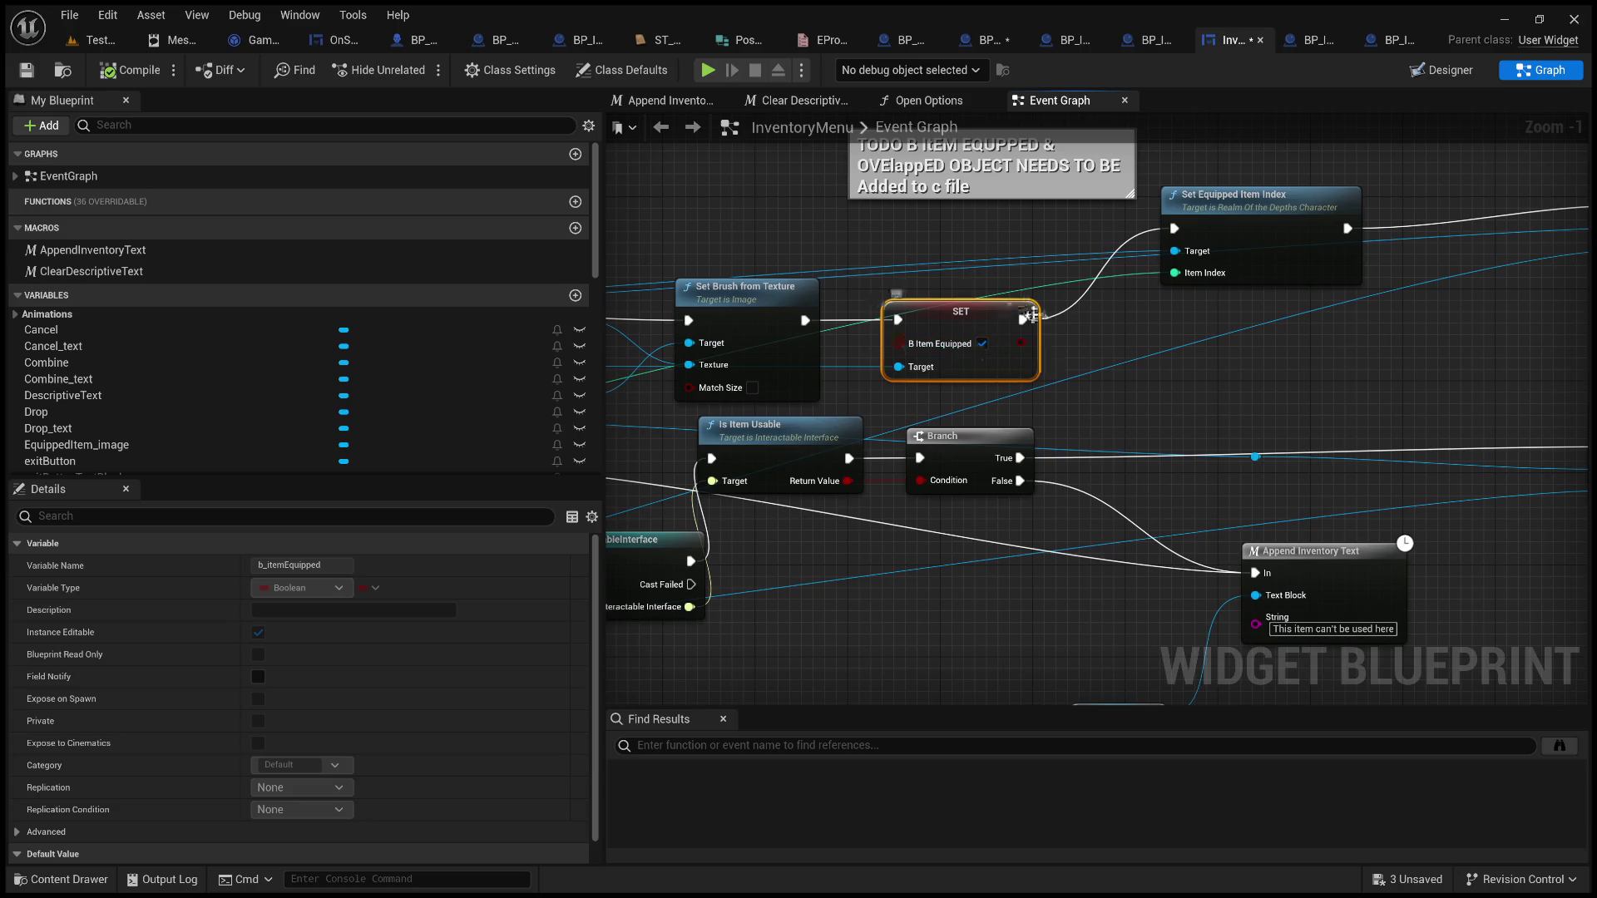
Pan over the Equip Item nodes and line trace usability comment, then open BP_ItemBase_KeyA
{"action": "mouse_move", "coordinate": [1096, 331]}
{"action": "left_mouse_down"}
{"action": "mouse_move", "coordinate": [920, 339]}
{"action": "mouse_move", "coordinate": [730, 430]}
{"action": "left_mouse_up"}
{"action": "scroll", "coordinate": [730, 430], "scroll_direction": "down", "scroll_amount": 1}
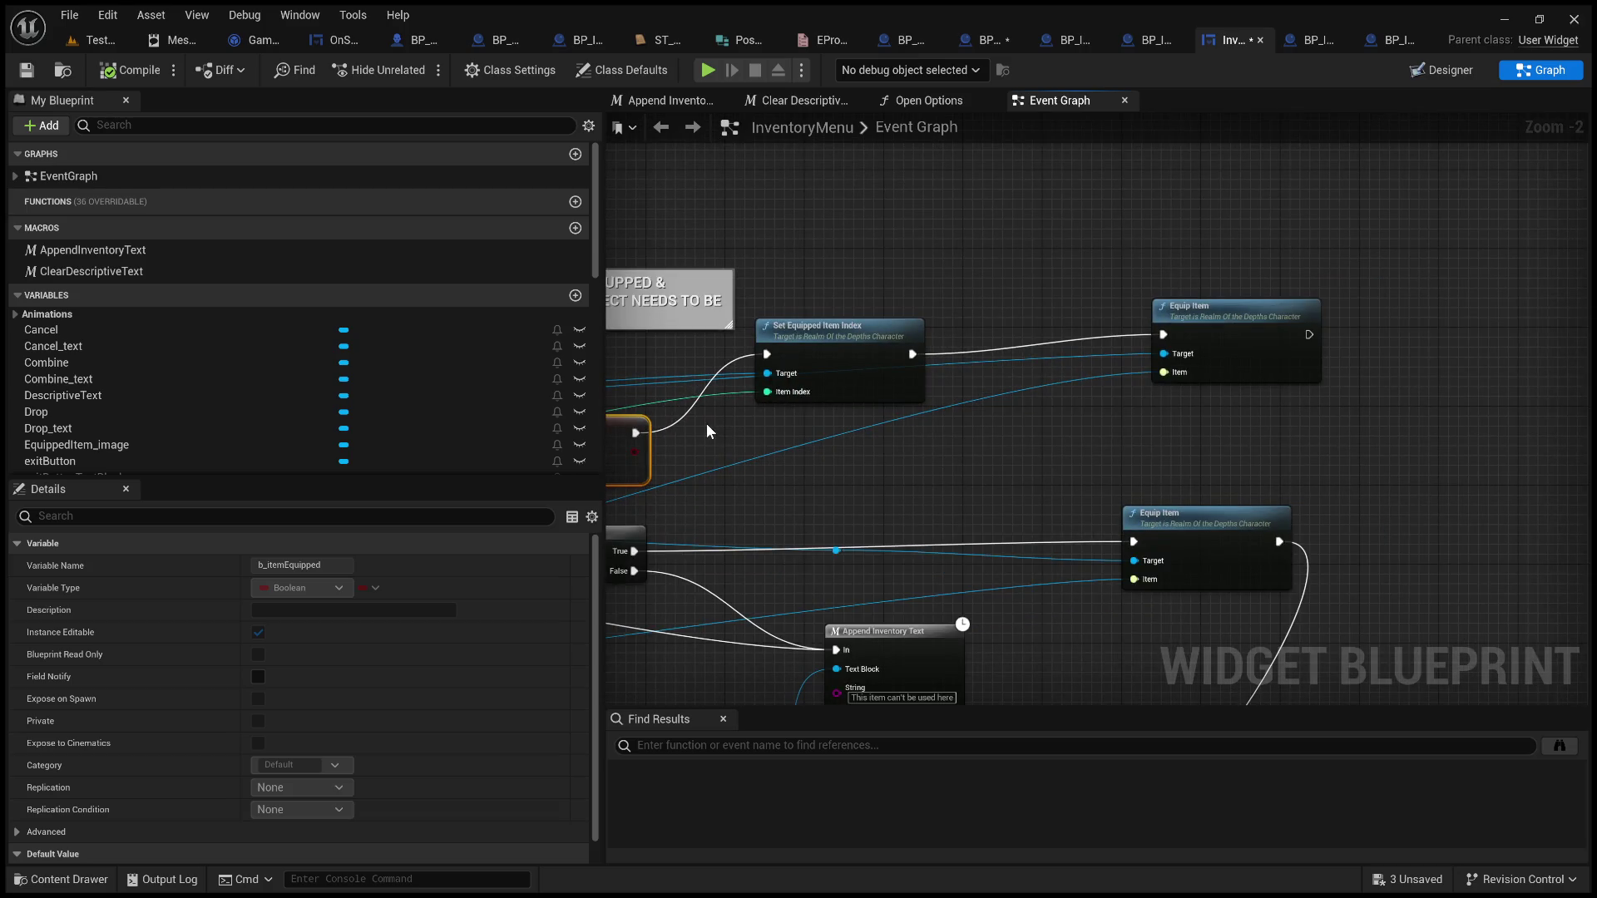
{"action": "mouse_move", "coordinate": [706, 422]}
{"action": "left_mouse_down"}
{"action": "mouse_move", "coordinate": [1193, 411]}
{"action": "mouse_move", "coordinate": [1367, 451]}
{"action": "mouse_move", "coordinate": [1400, 401]}
{"action": "left_mouse_up"}
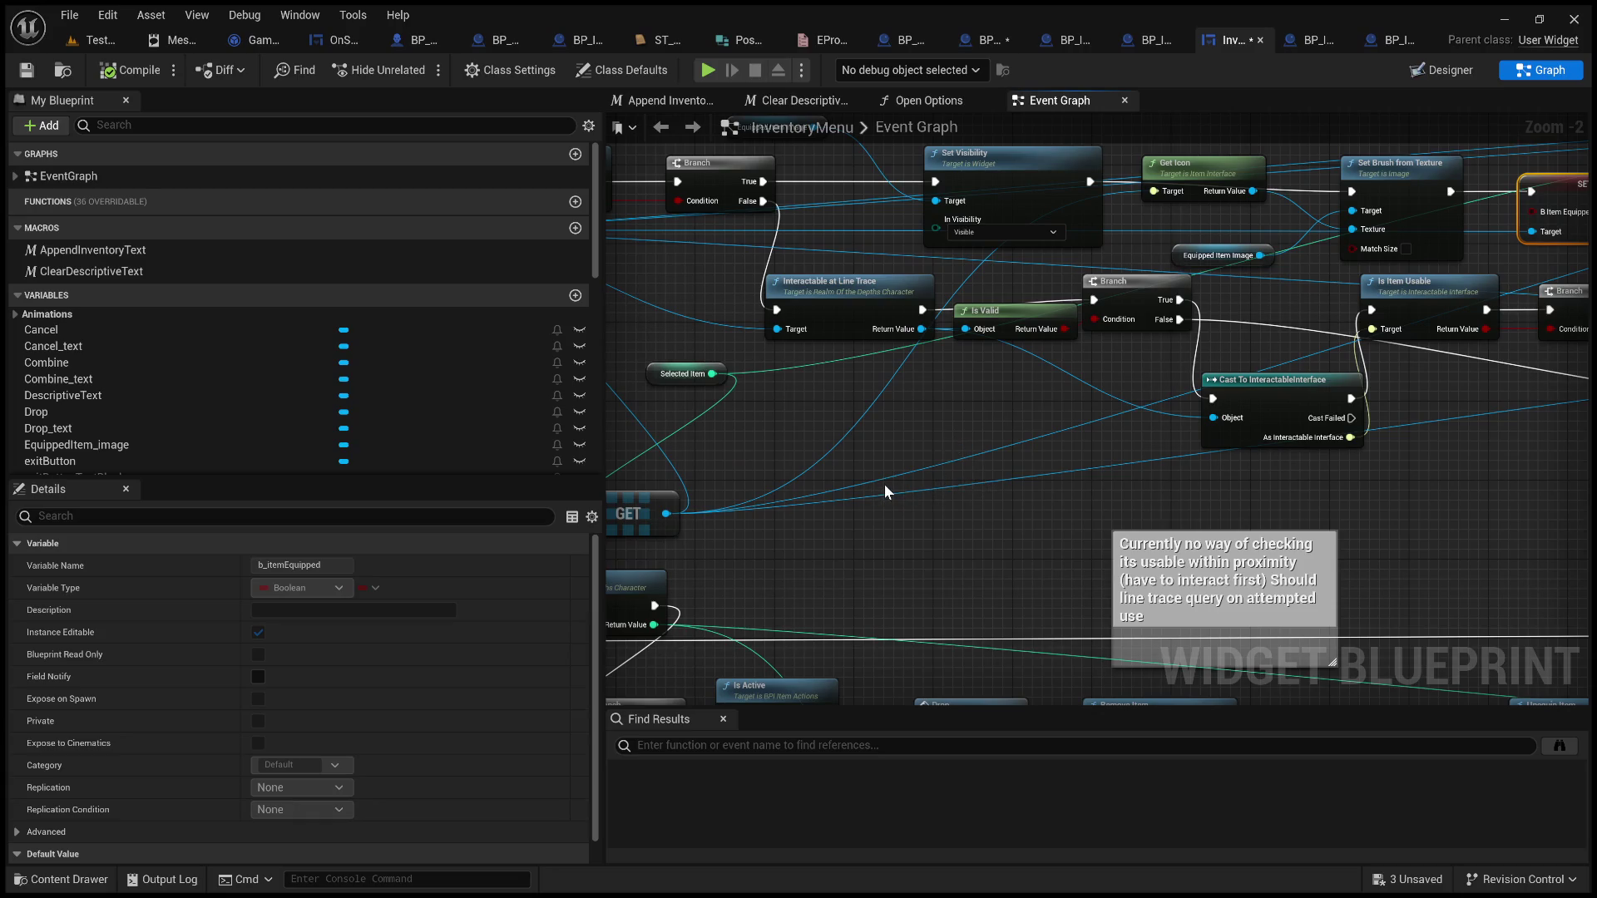
{"action": "scroll", "coordinate": [885, 484], "scroll_direction": "down", "scroll_amount": 4}
{"action": "mouse_move", "coordinate": [1269, 417]}
{"action": "left_mouse_down"}
{"action": "mouse_move", "coordinate": [998, 333]}
{"action": "mouse_move", "coordinate": [961, 388]}
{"action": "left_mouse_up"}
{"action": "scroll", "coordinate": [961, 388], "scroll_direction": "up", "scroll_amount": 4}
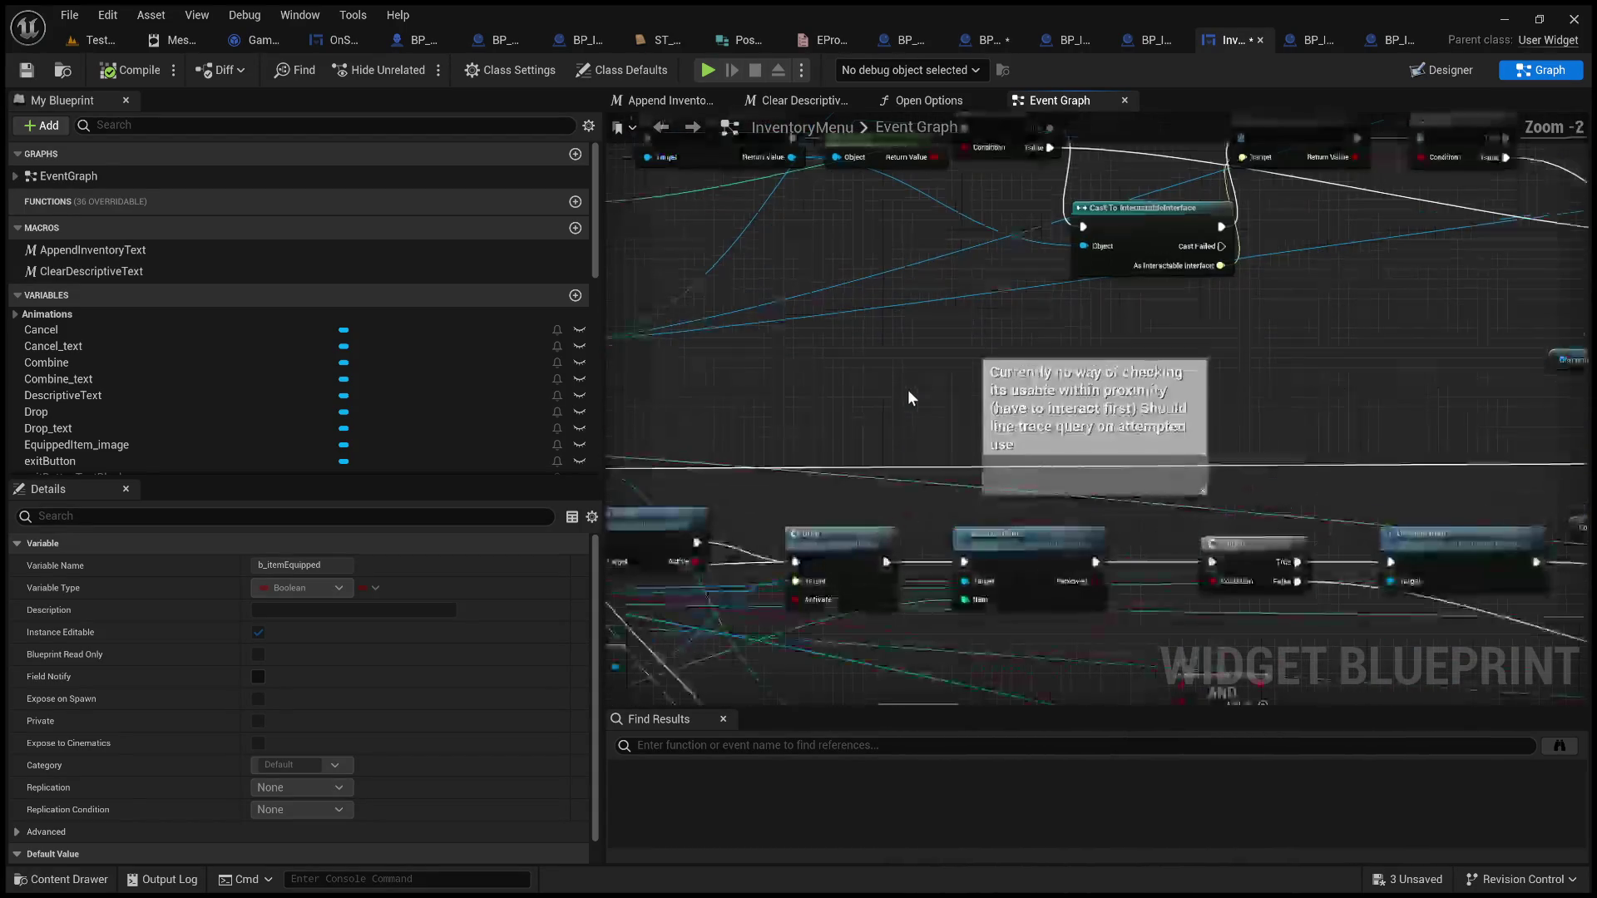
{"action": "left_click", "coordinate": [1144, 47]}
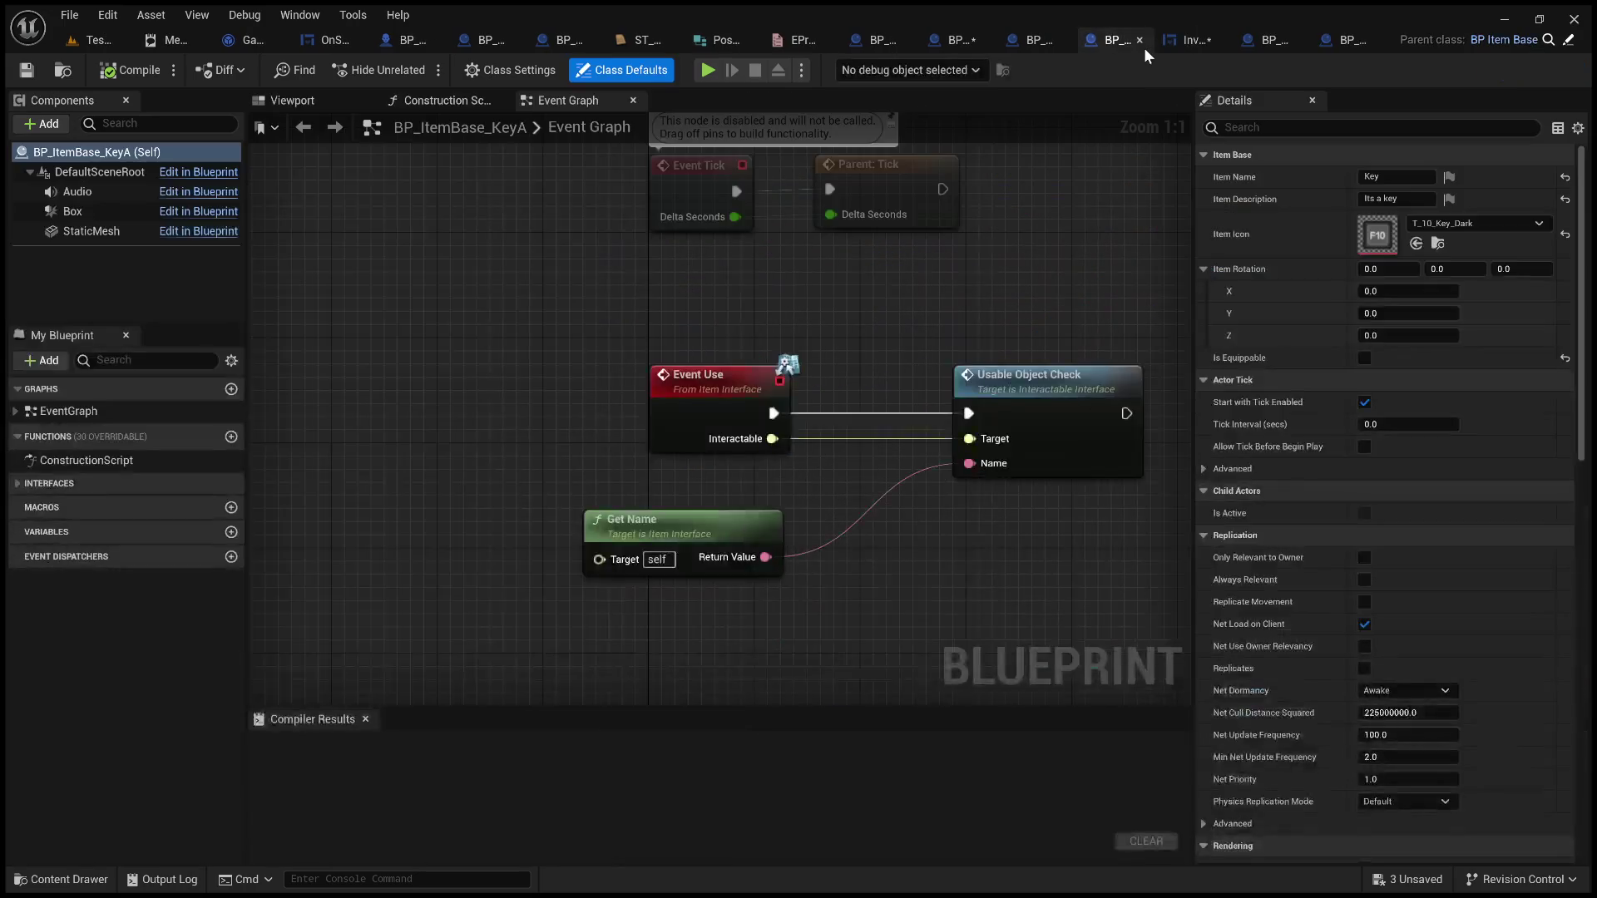
Examine BP_ItemUsedOn's Timeline, Make Rotator and Set Relative Rotation nodes, then switch to BP_InteractableBase
{"action": "left_click", "coordinate": [1030, 40]}
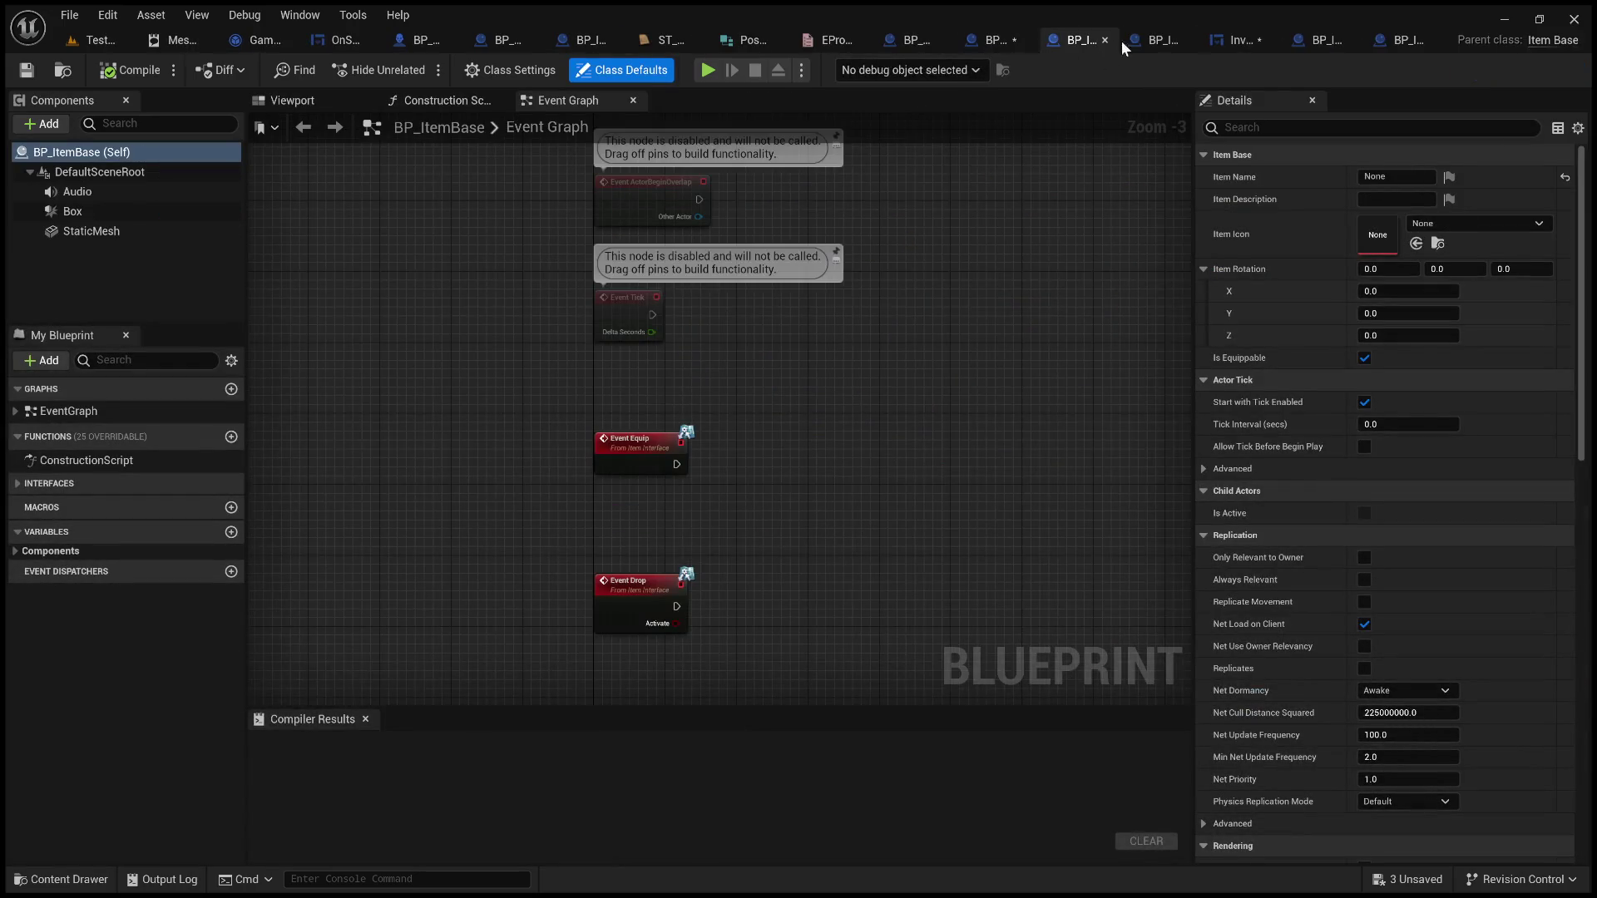
{"action": "left_click", "coordinate": [1148, 46]}
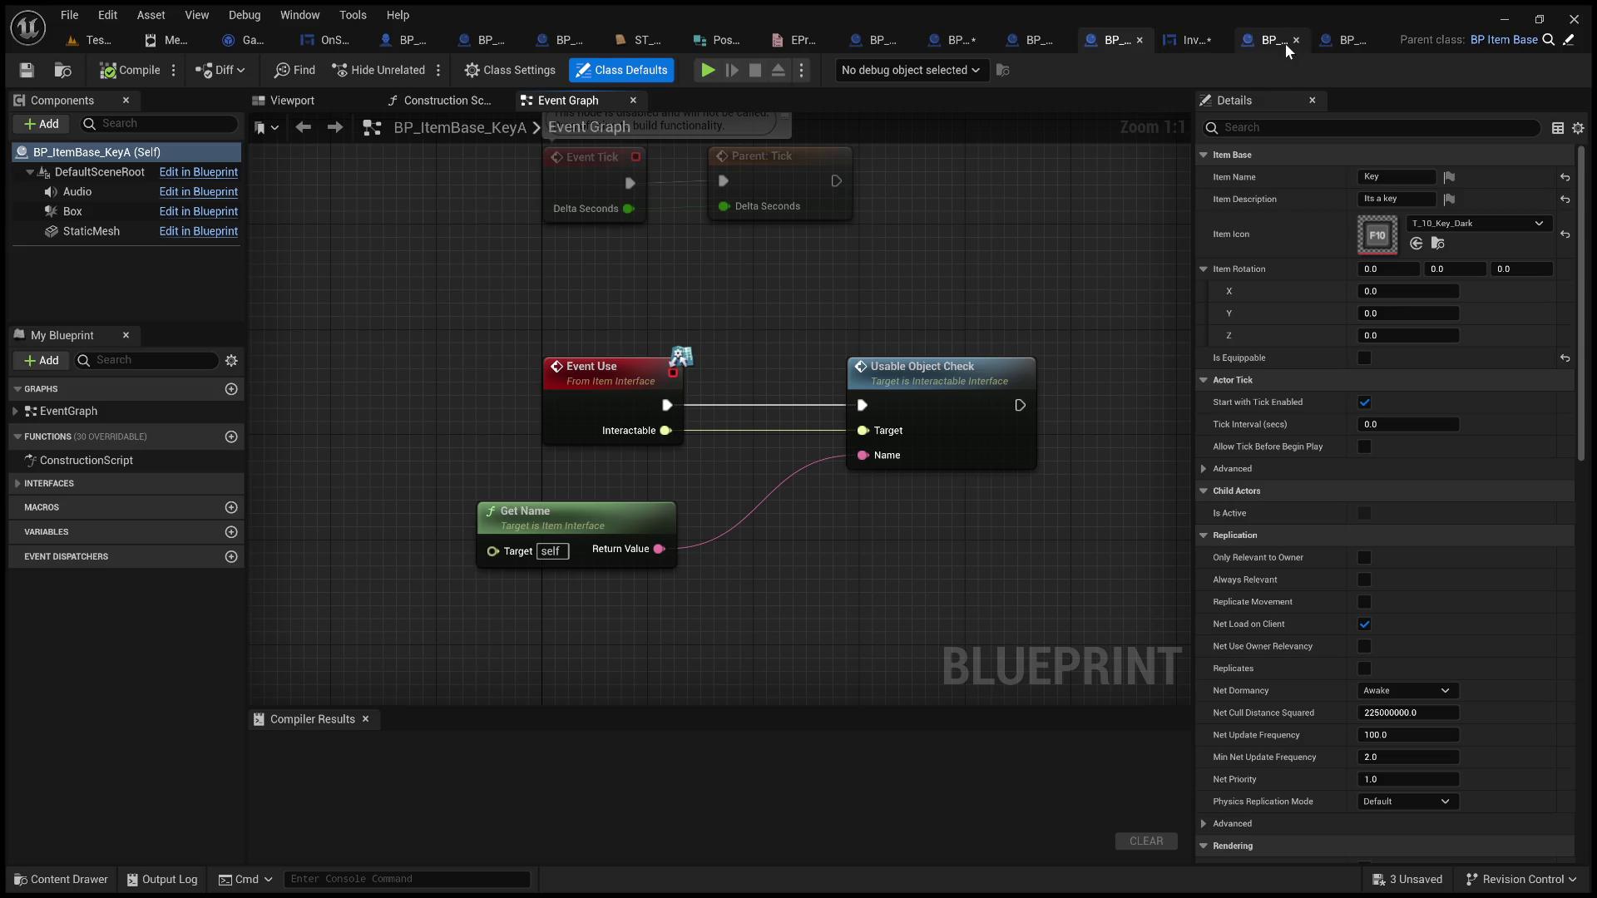
{"action": "left_click", "coordinate": [967, 42]}
{"action": "scroll", "coordinate": [884, 301], "scroll_direction": "down", "scroll_amount": 6}
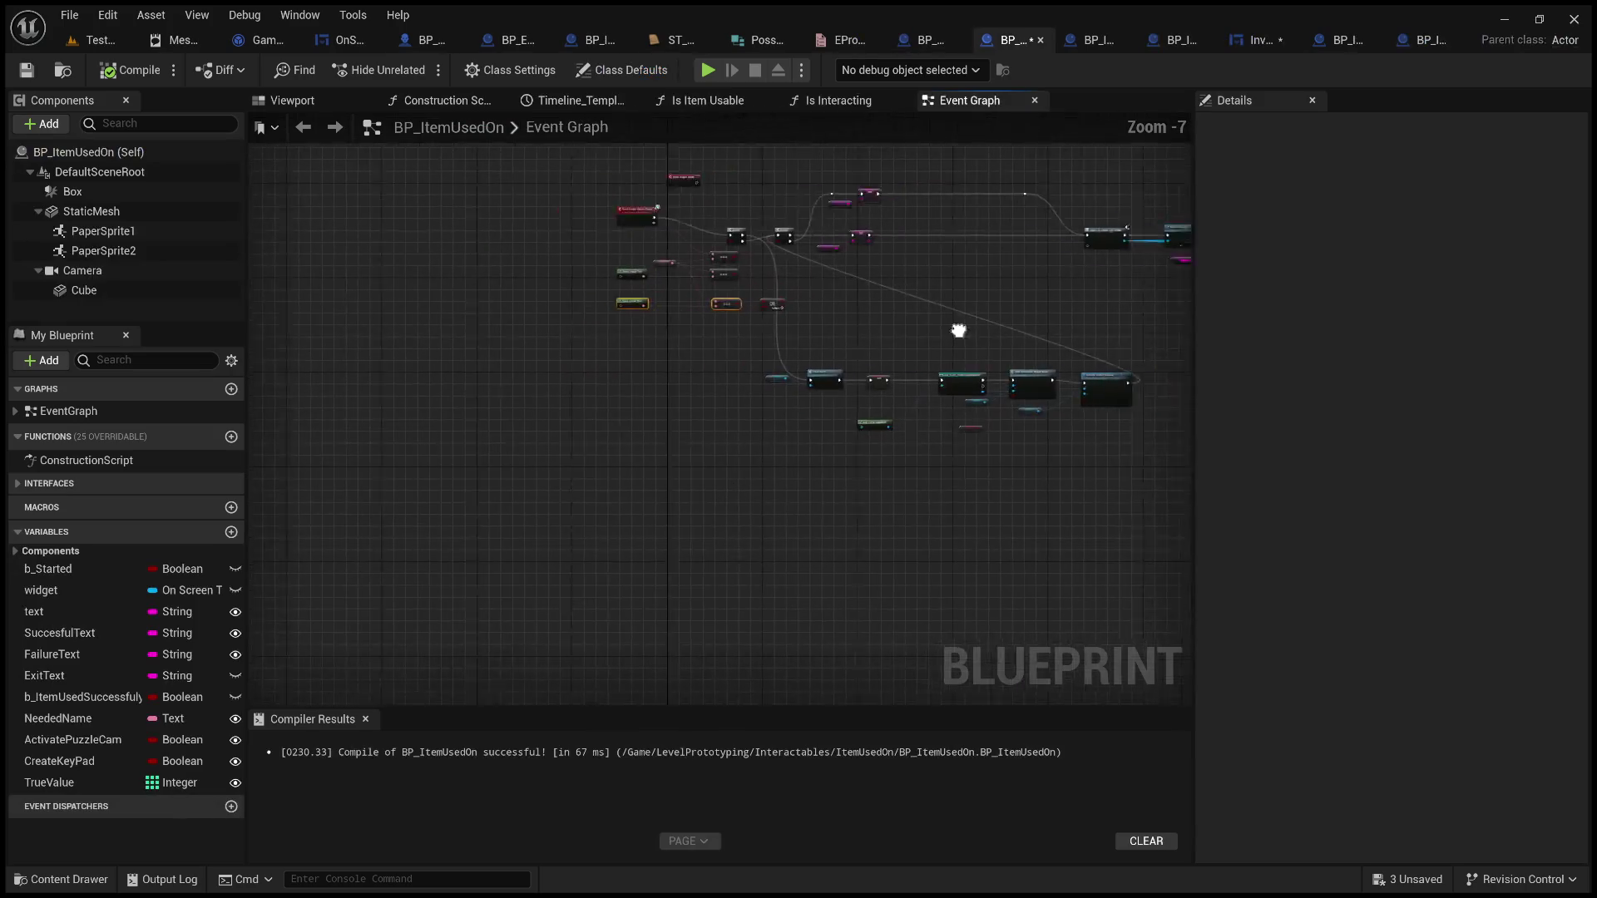
{"action": "scroll", "coordinate": [677, 403], "scroll_direction": "up", "scroll_amount": 3}
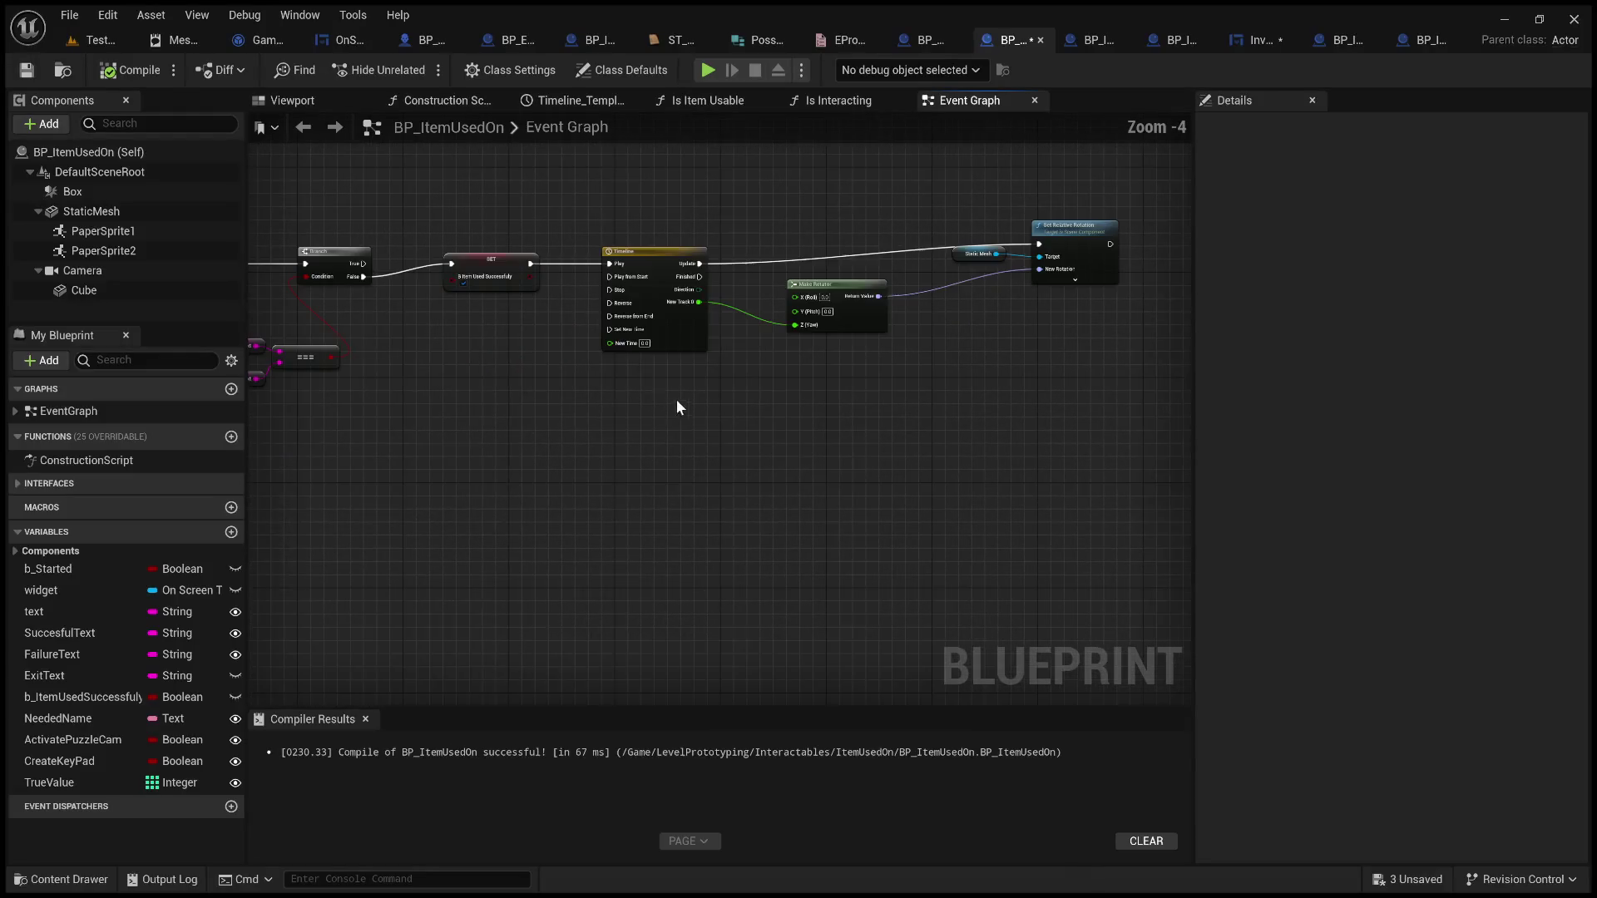
{"action": "scroll", "coordinate": [602, 403], "scroll_direction": "up", "scroll_amount": 5}
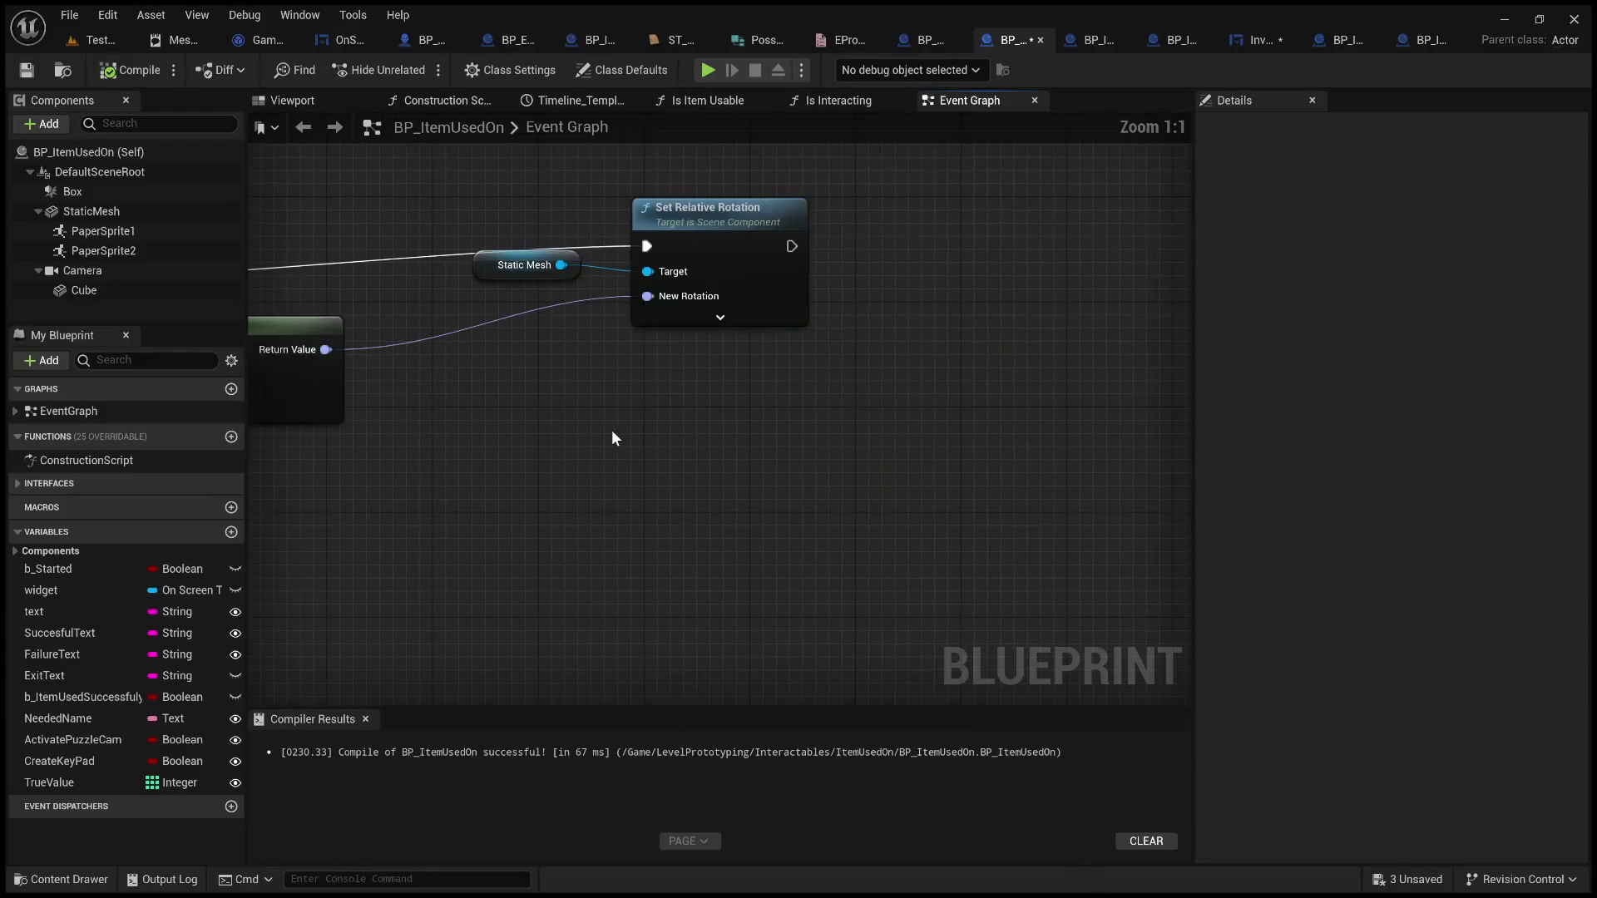
{"action": "left_click_drag", "start_coordinate": [614, 435], "coordinate": [730, 452]}
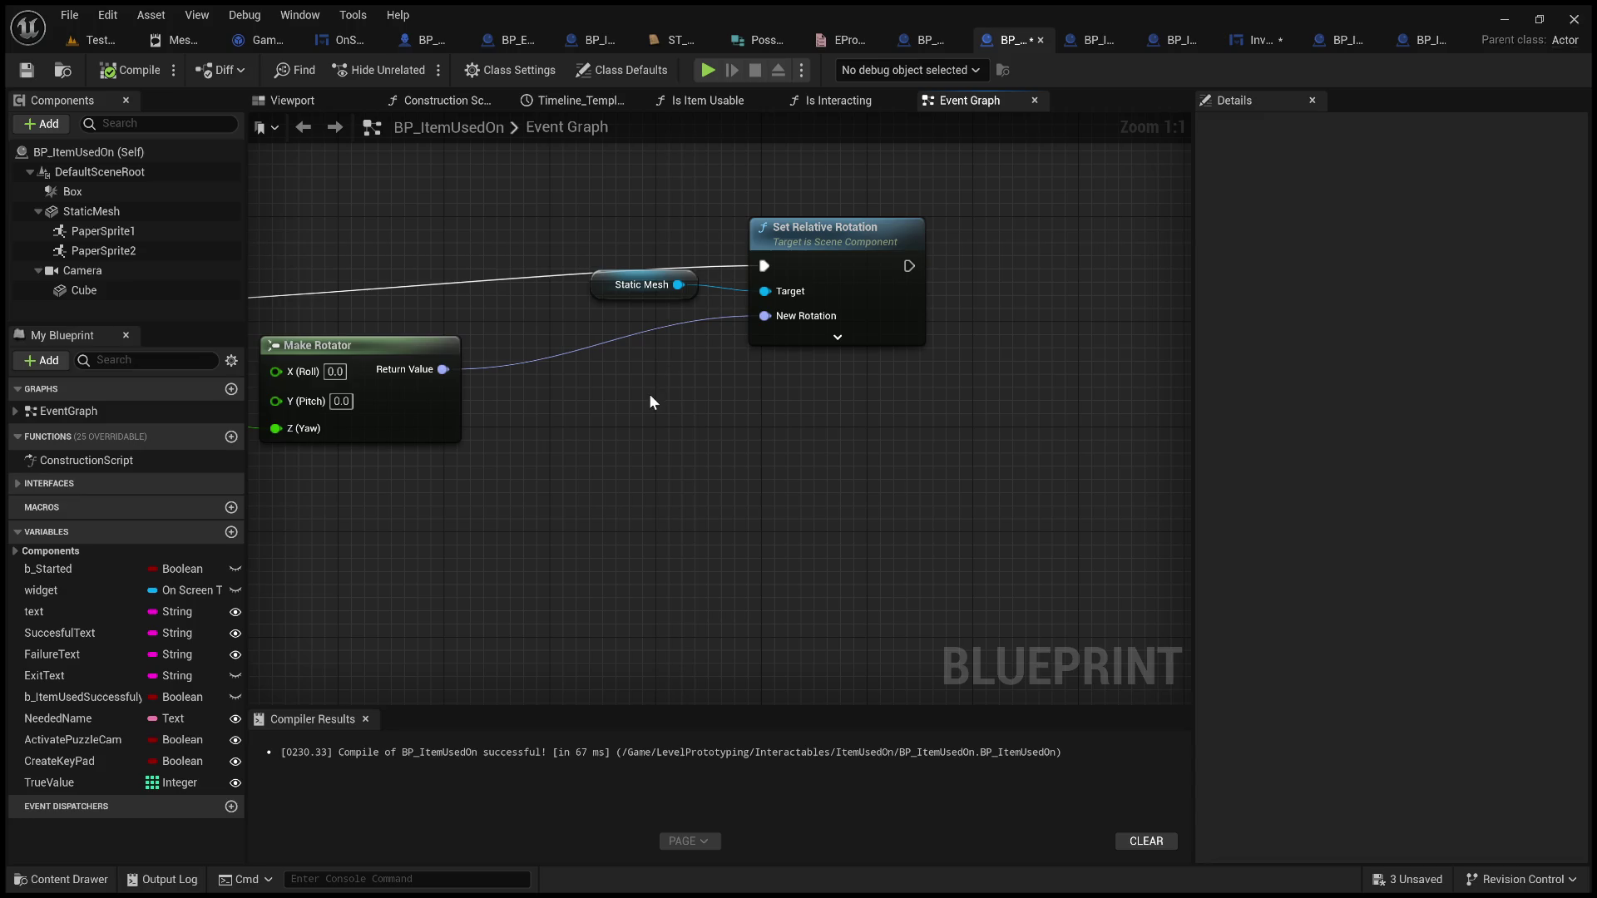
{"action": "left_click_drag", "start_coordinate": [598, 413], "coordinate": [991, 435]}
{"action": "scroll", "coordinate": [770, 507], "scroll_direction": "down", "scroll_amount": 2}
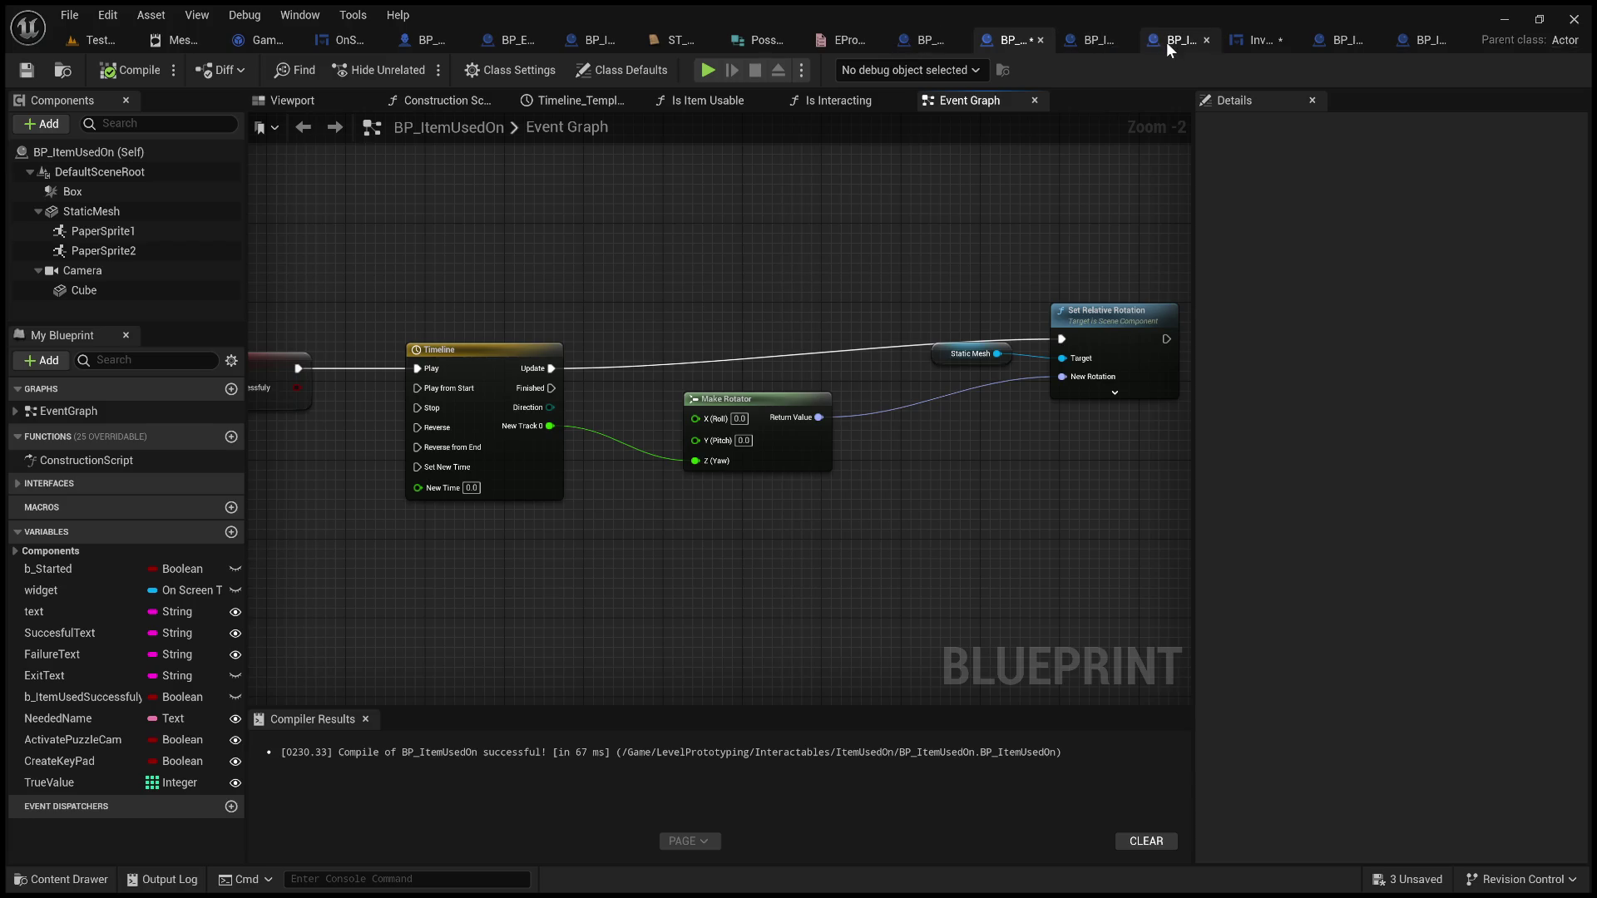
{"action": "left_click", "coordinate": [1410, 40]}
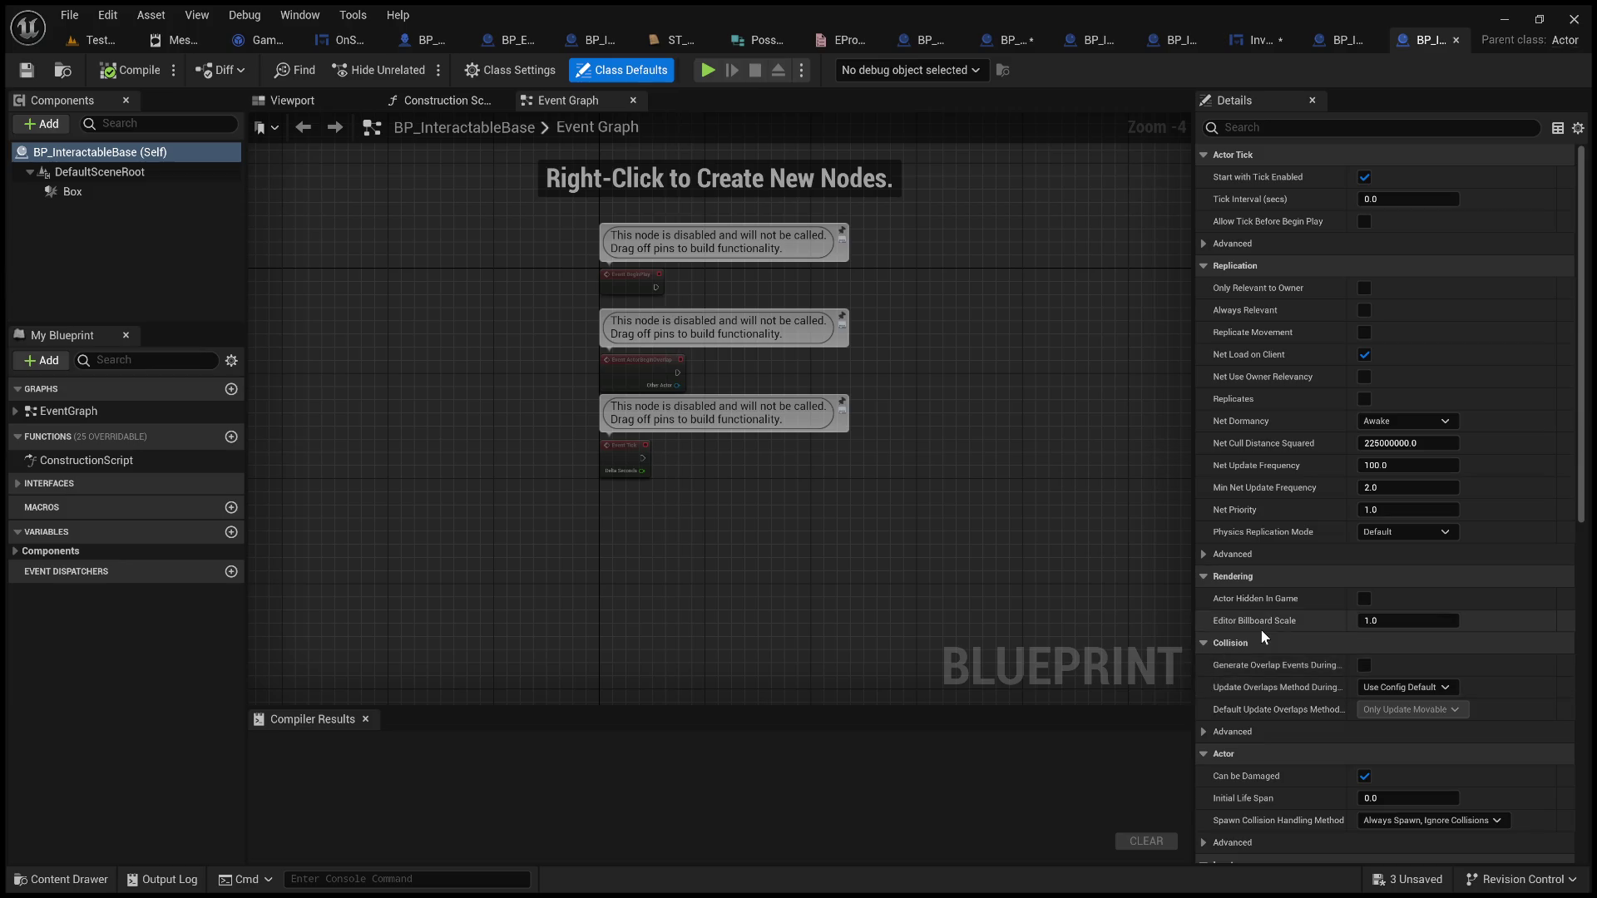
Expand BP_InteractableBase's Components variables and scroll its class defaults, then switch to Visual Studio
{"action": "left_click", "coordinate": [16, 551]}
{"action": "left_click", "coordinate": [25, 536]}
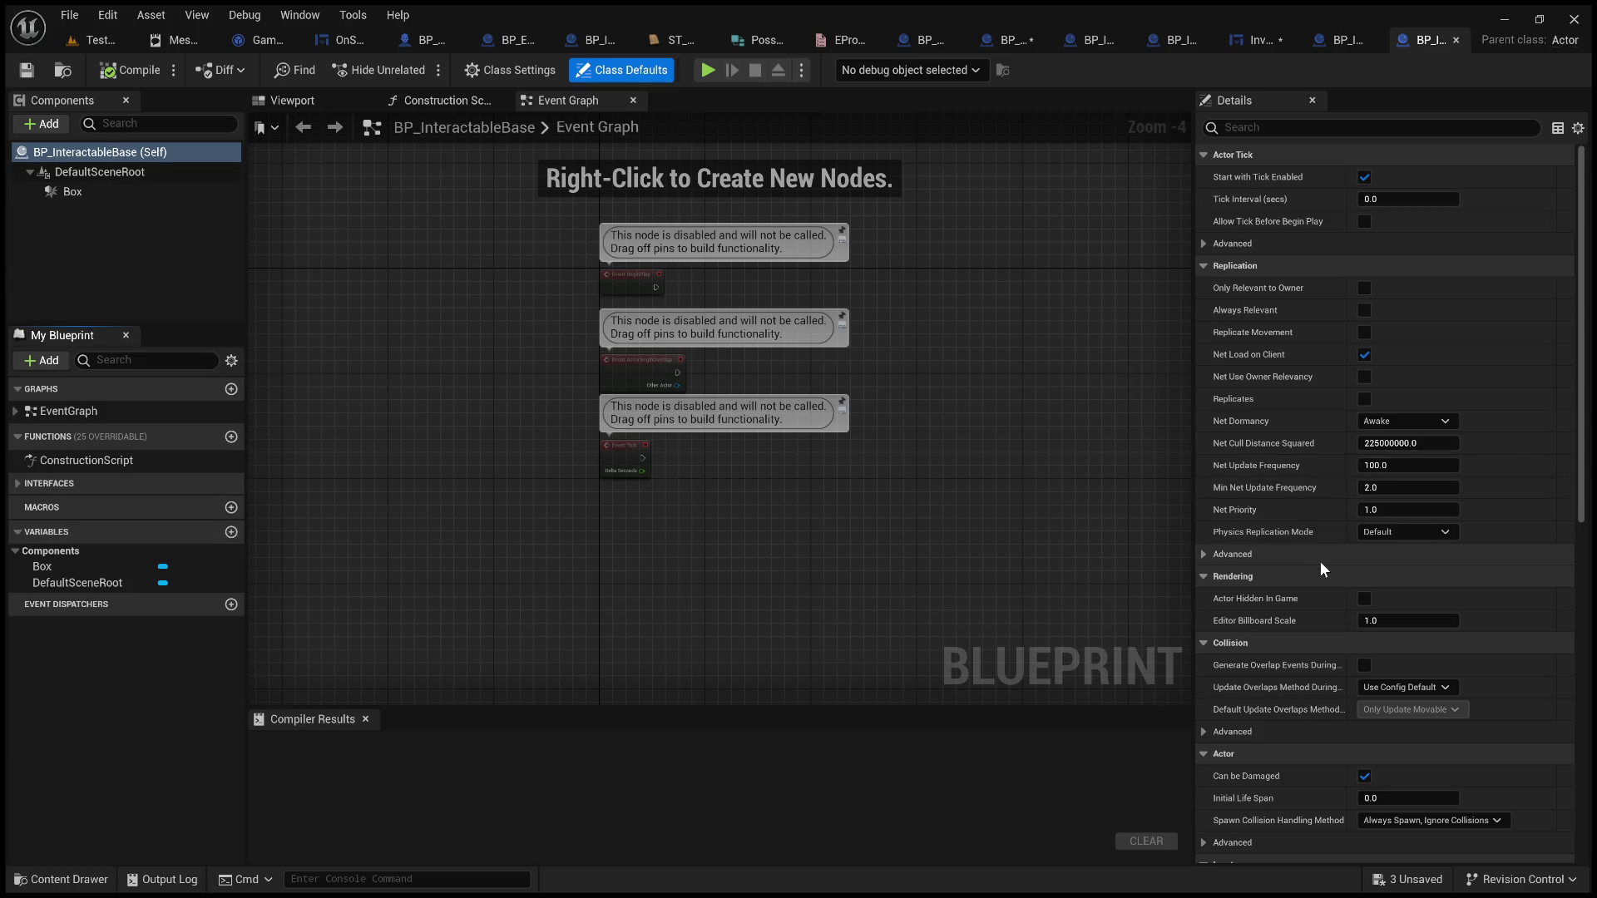
{"action": "scroll", "coordinate": [1324, 569], "scroll_direction": "down", "scroll_amount": 5}
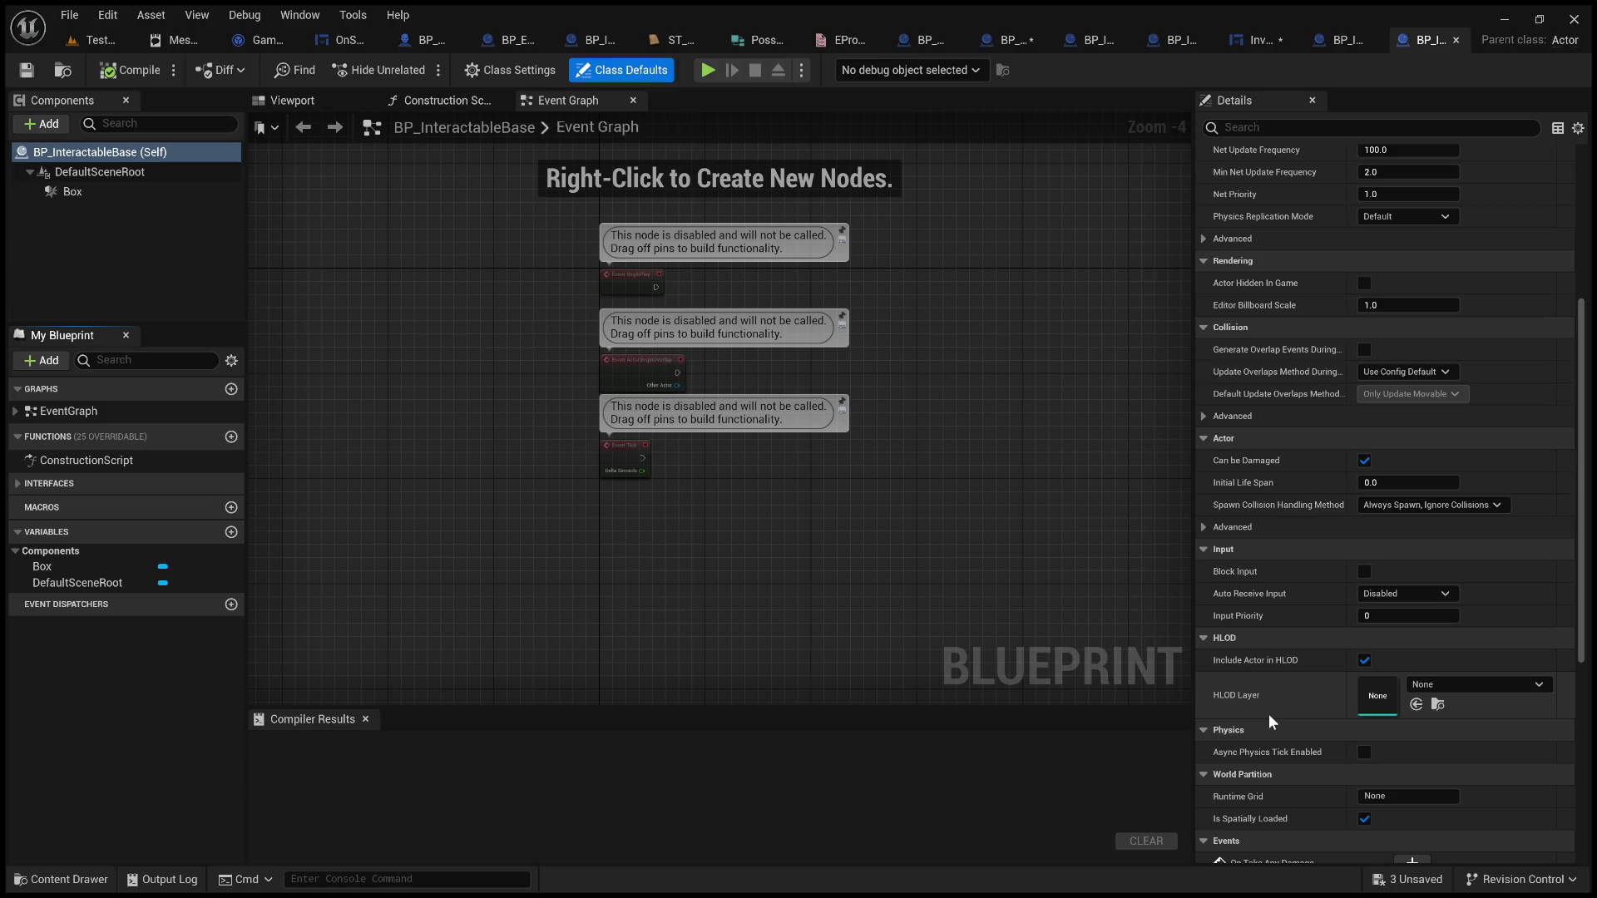
{"action": "scroll", "coordinate": [1269, 696], "scroll_direction": "down", "scroll_amount": 6}
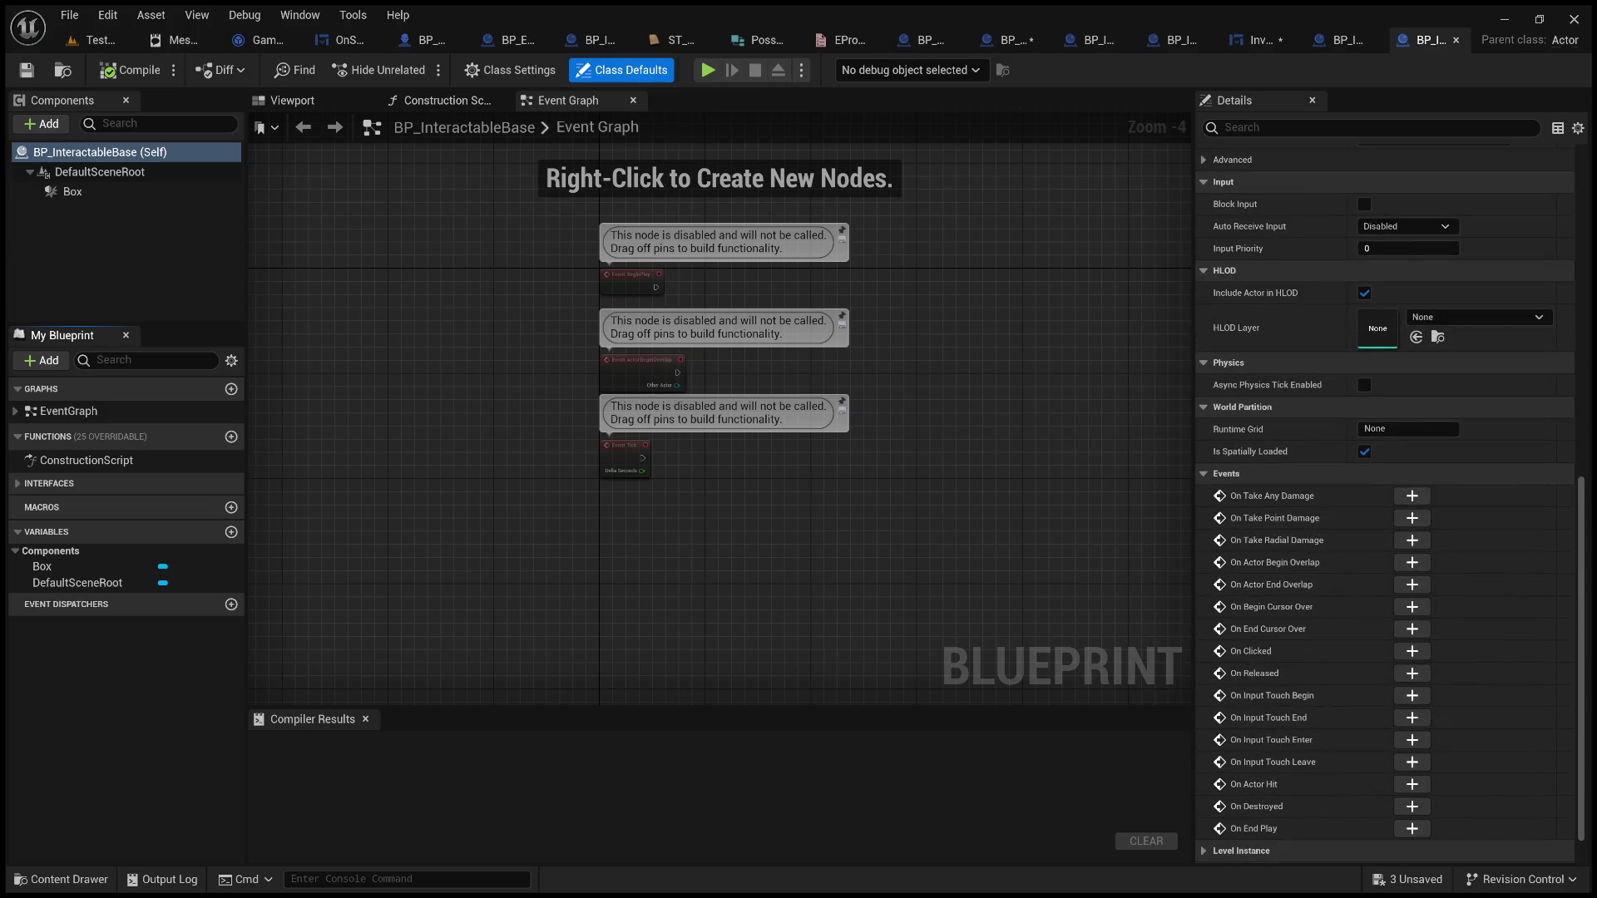
{"action": "key", "text": "alt+Tab"}
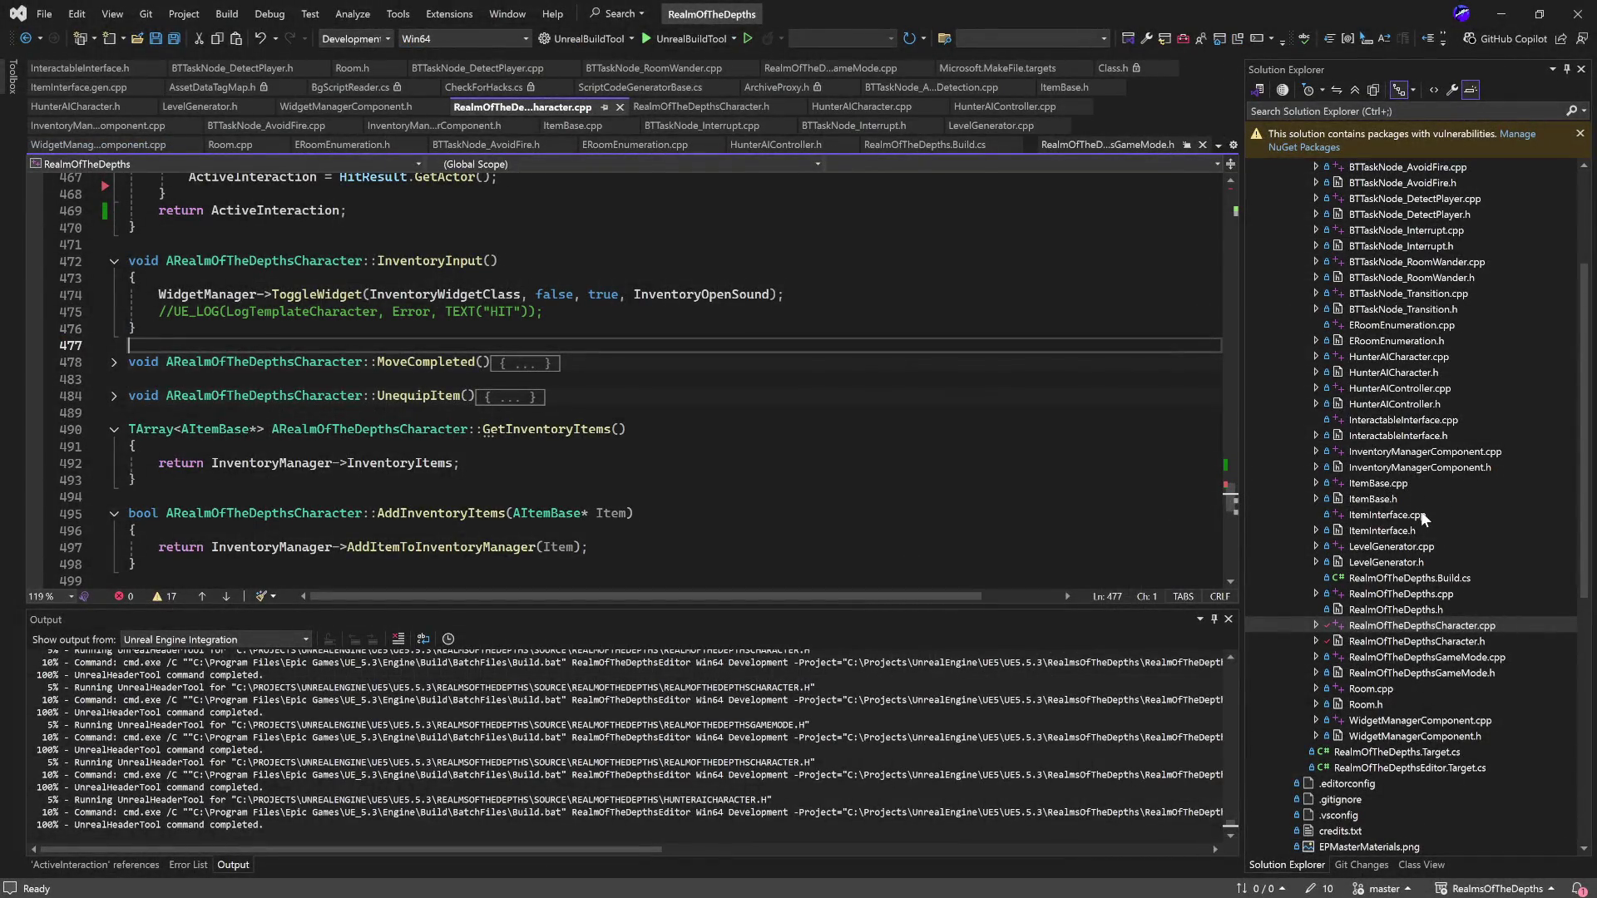
Read InteractableInterface.cpp and InteractableInterface.h, then return to the TestProgress level editor
{"action": "double_click", "coordinate": [1442, 420]}
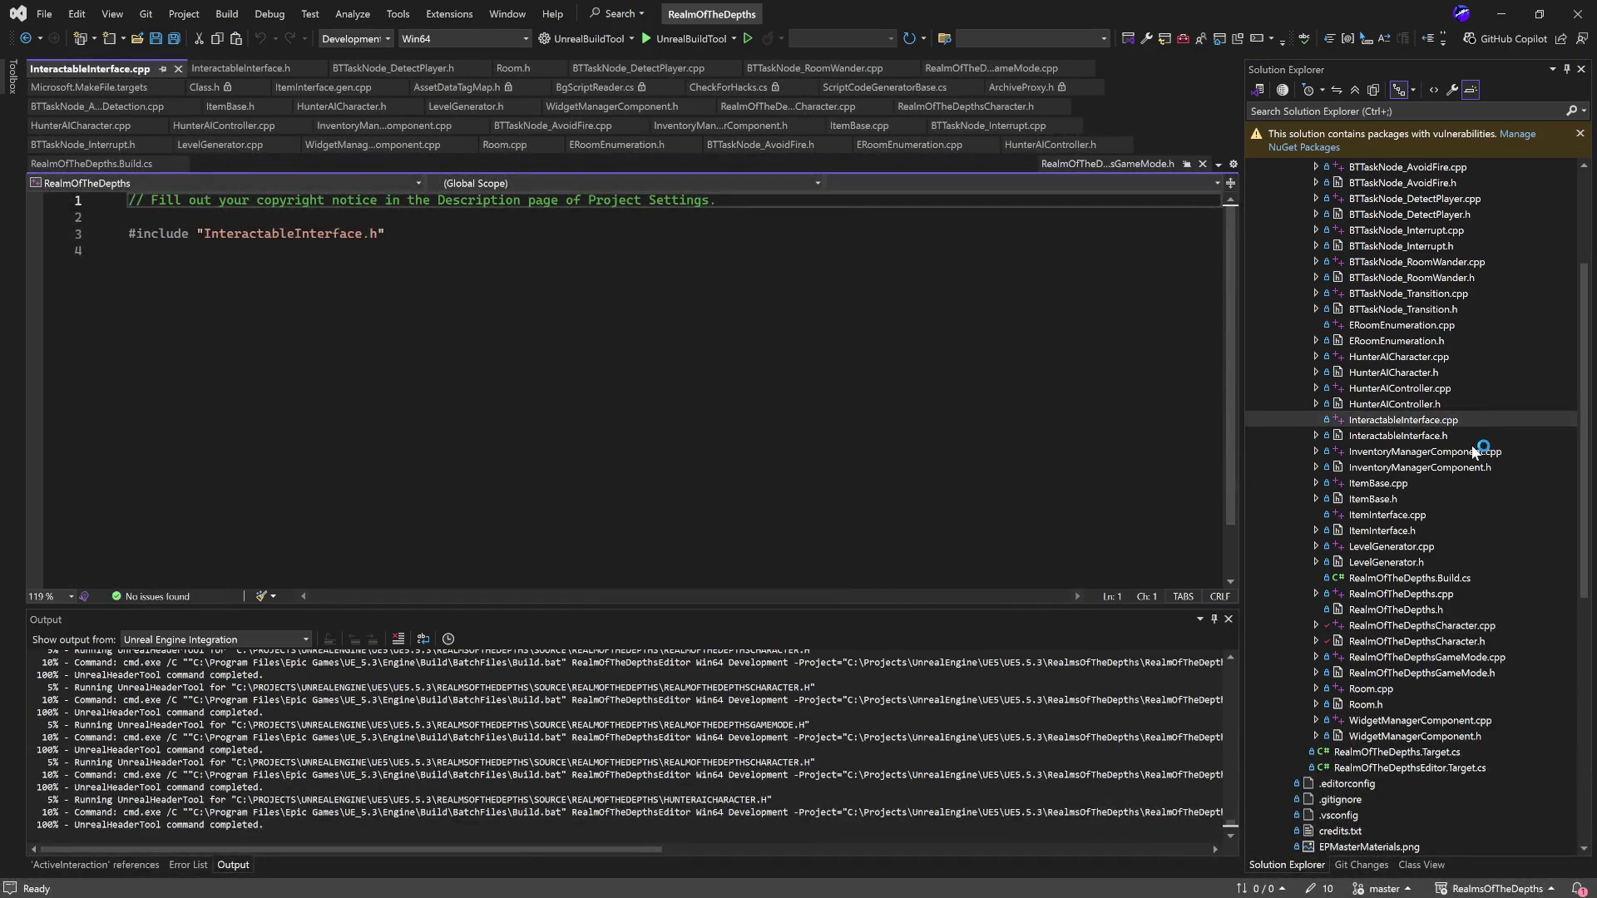
{"action": "double_click", "coordinate": [1434, 436]}
{"action": "scroll", "coordinate": [877, 404], "scroll_direction": "down", "scroll_amount": 5}
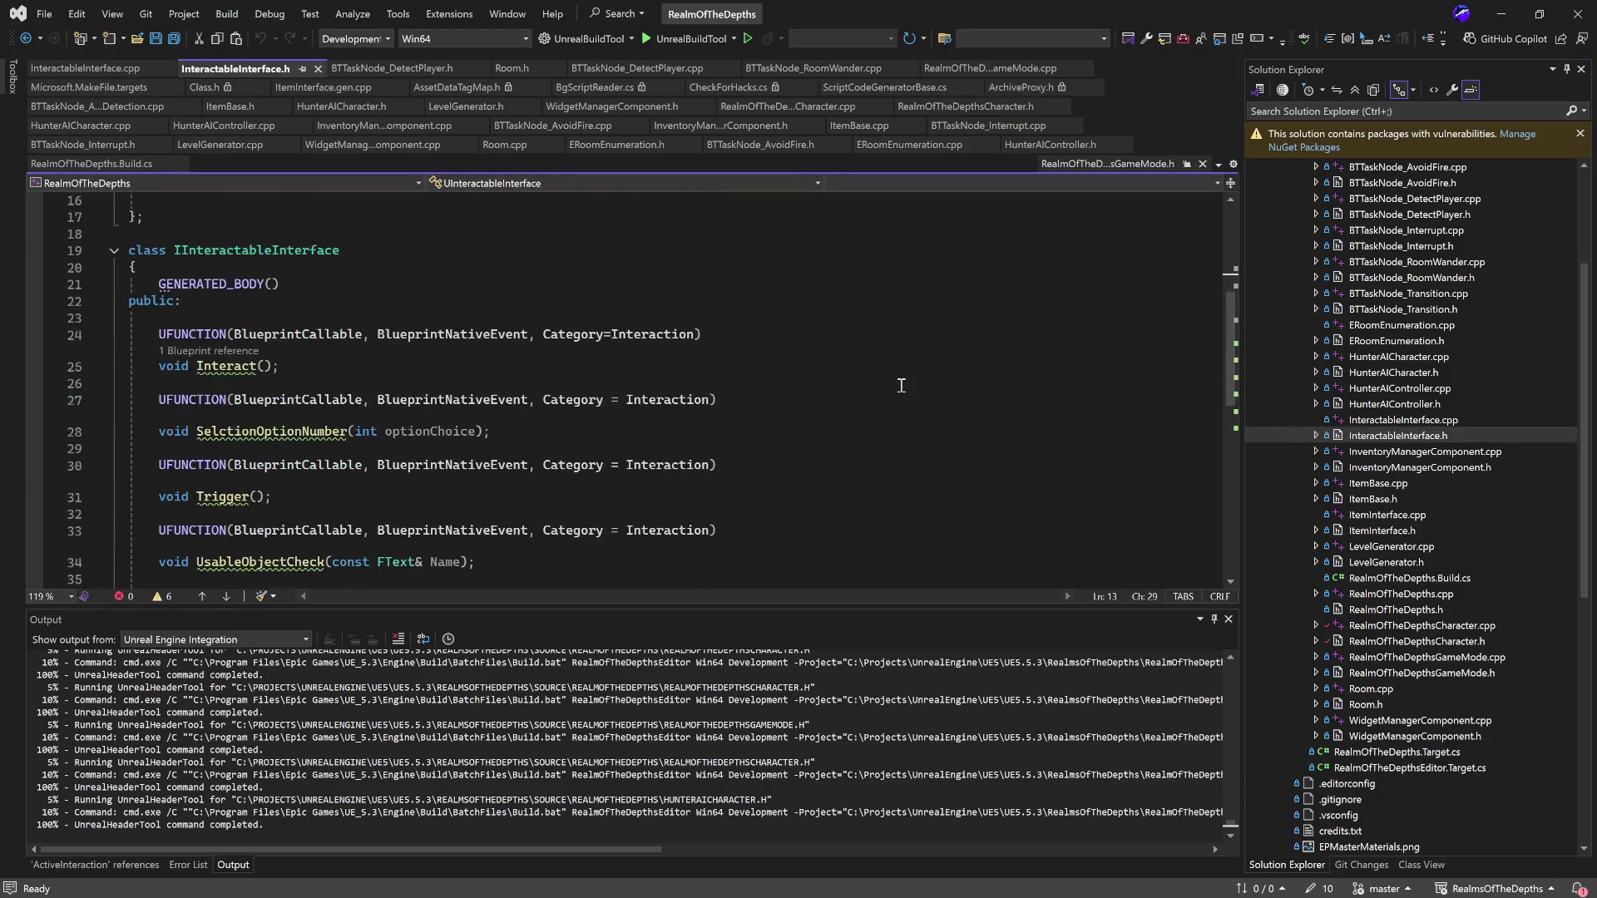
{"action": "scroll", "coordinate": [831, 399], "scroll_direction": "down", "scroll_amount": 5}
{"action": "scroll", "coordinate": [822, 397], "scroll_direction": "up", "scroll_amount": 7}
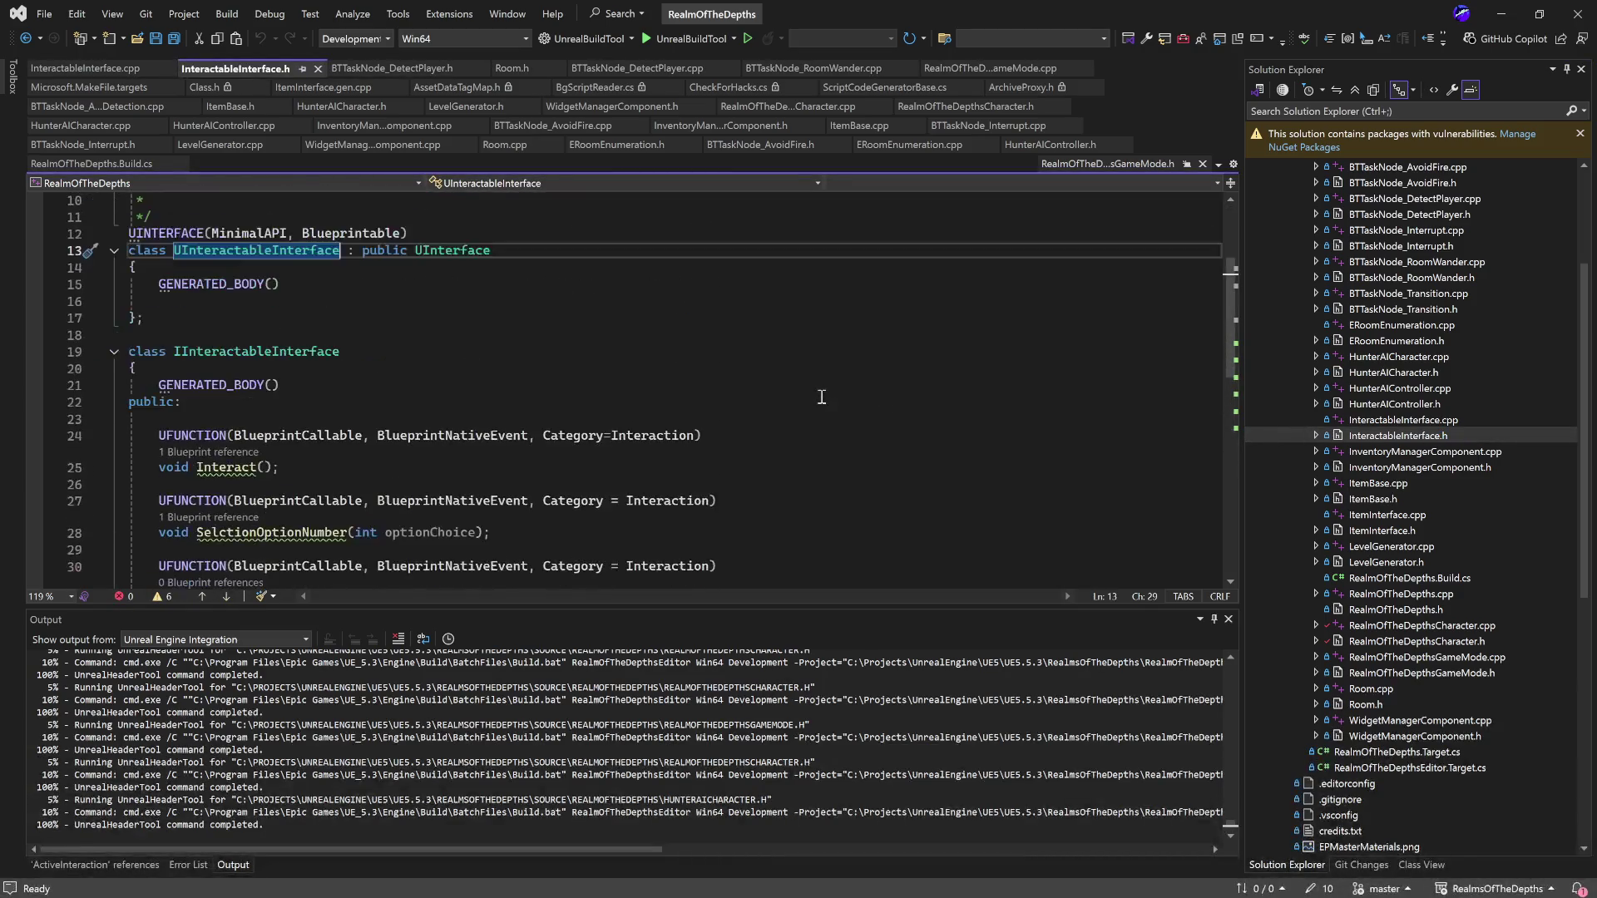
{"action": "scroll", "coordinate": [822, 397], "scroll_direction": "down", "scroll_amount": 5}
{"action": "scroll", "coordinate": [822, 397], "scroll_direction": "up", "scroll_amount": 8}
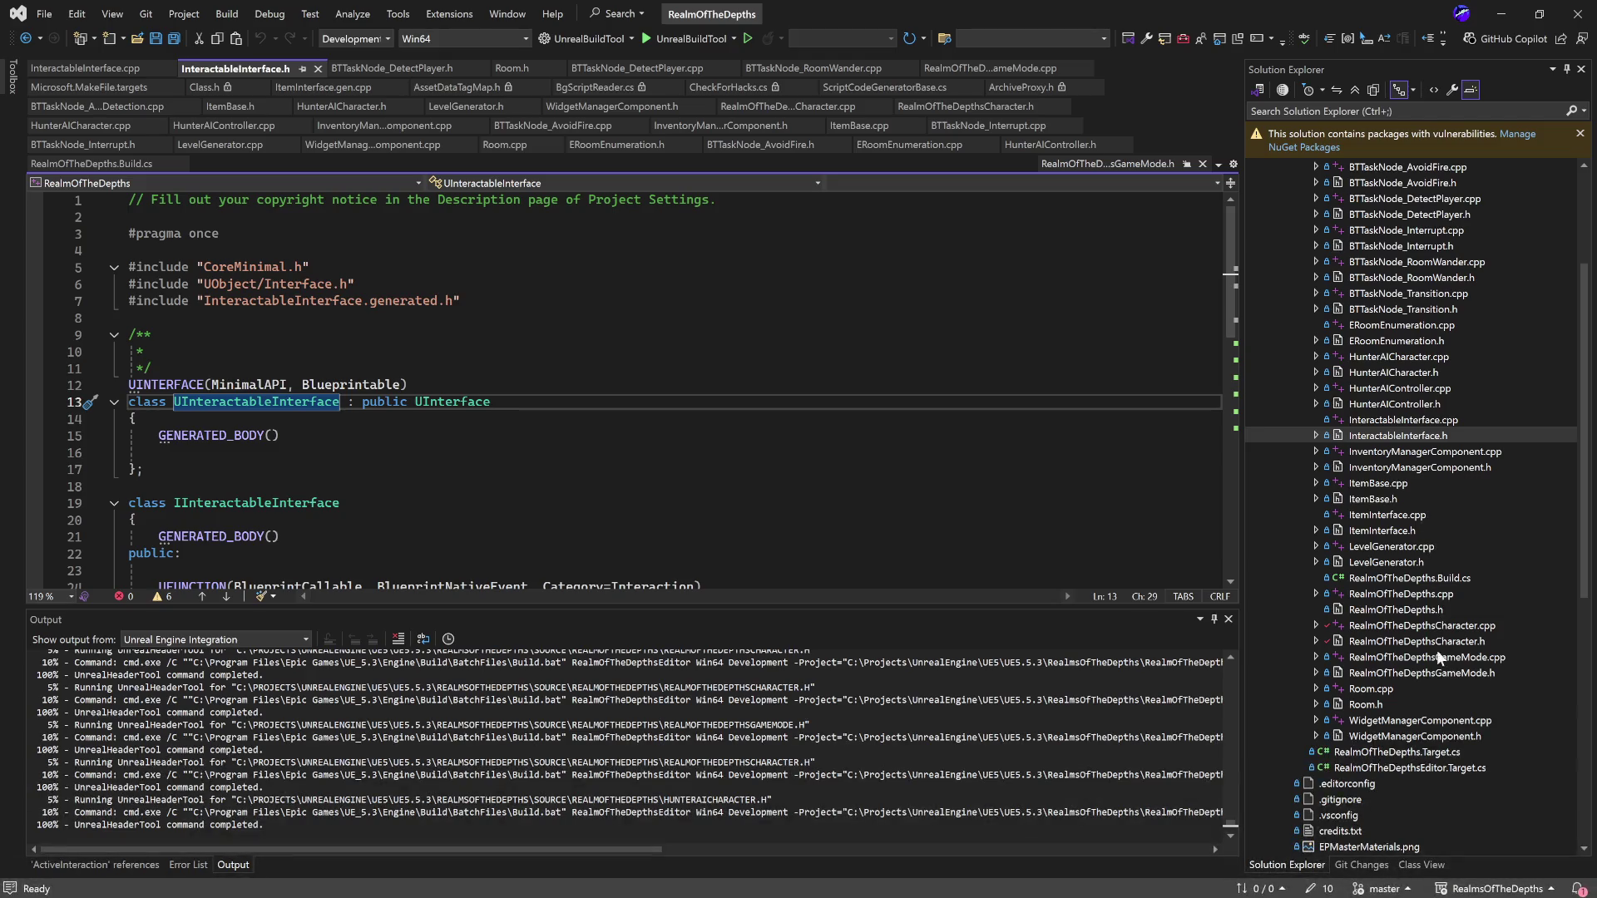
{"action": "left_click", "coordinate": [1515, 24]}
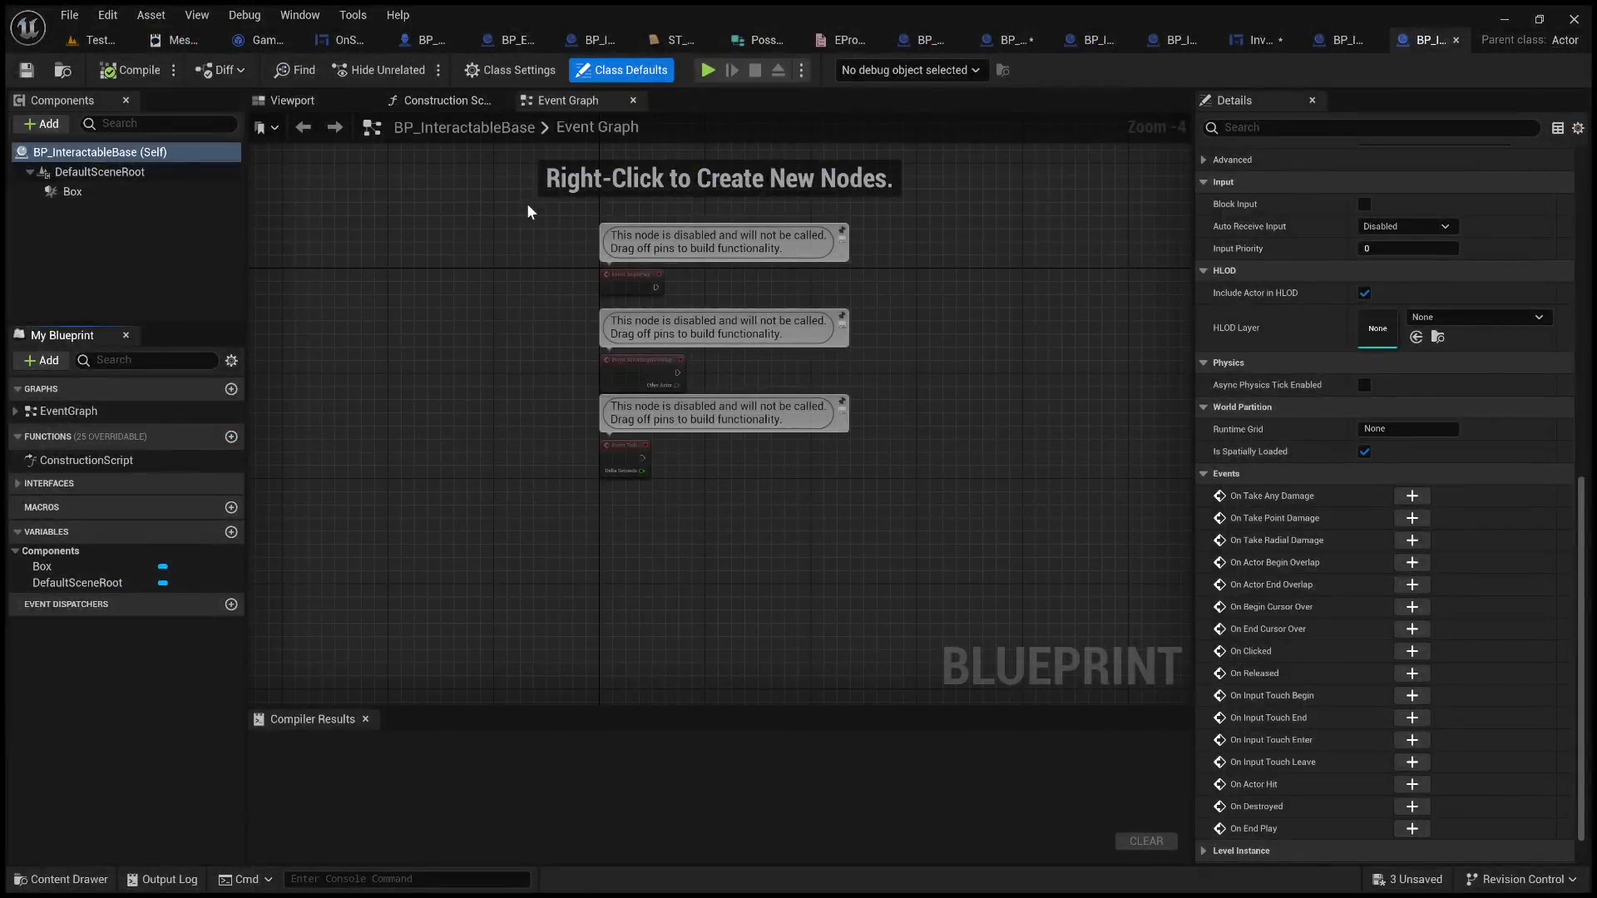
{"action": "left_click", "coordinate": [106, 47]}
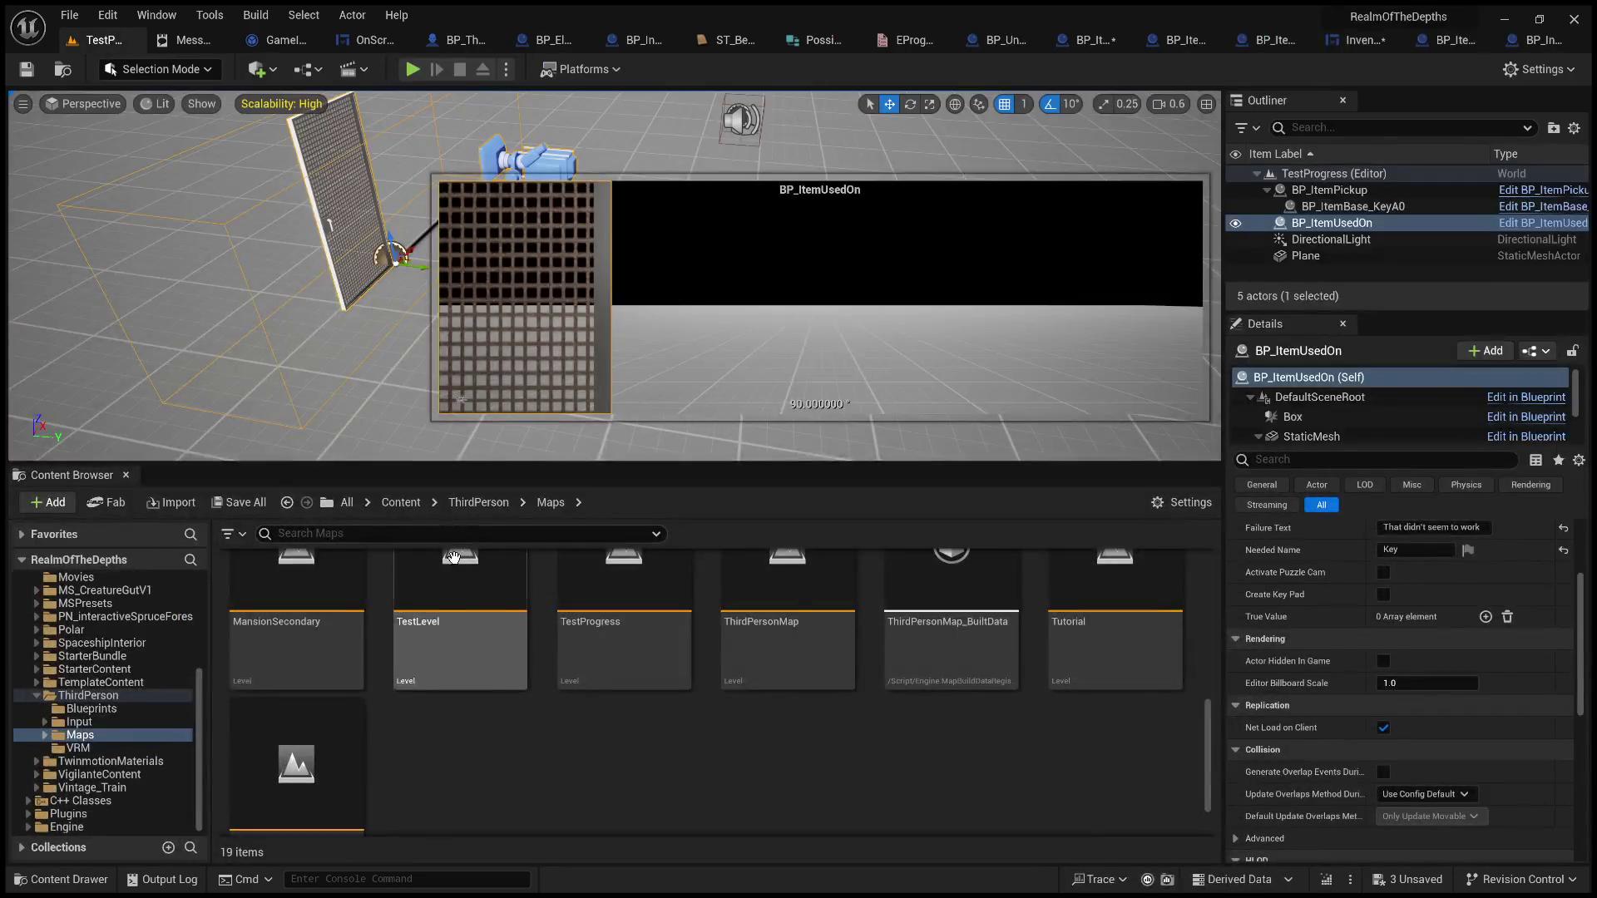
Step back through the Content Browser history to the LevelPrototyping Interactables folder
{"action": "left_click", "coordinate": [287, 504]}
{"action": "left_click", "coordinate": [288, 504]}
{"action": "left_click", "coordinate": [290, 505]}
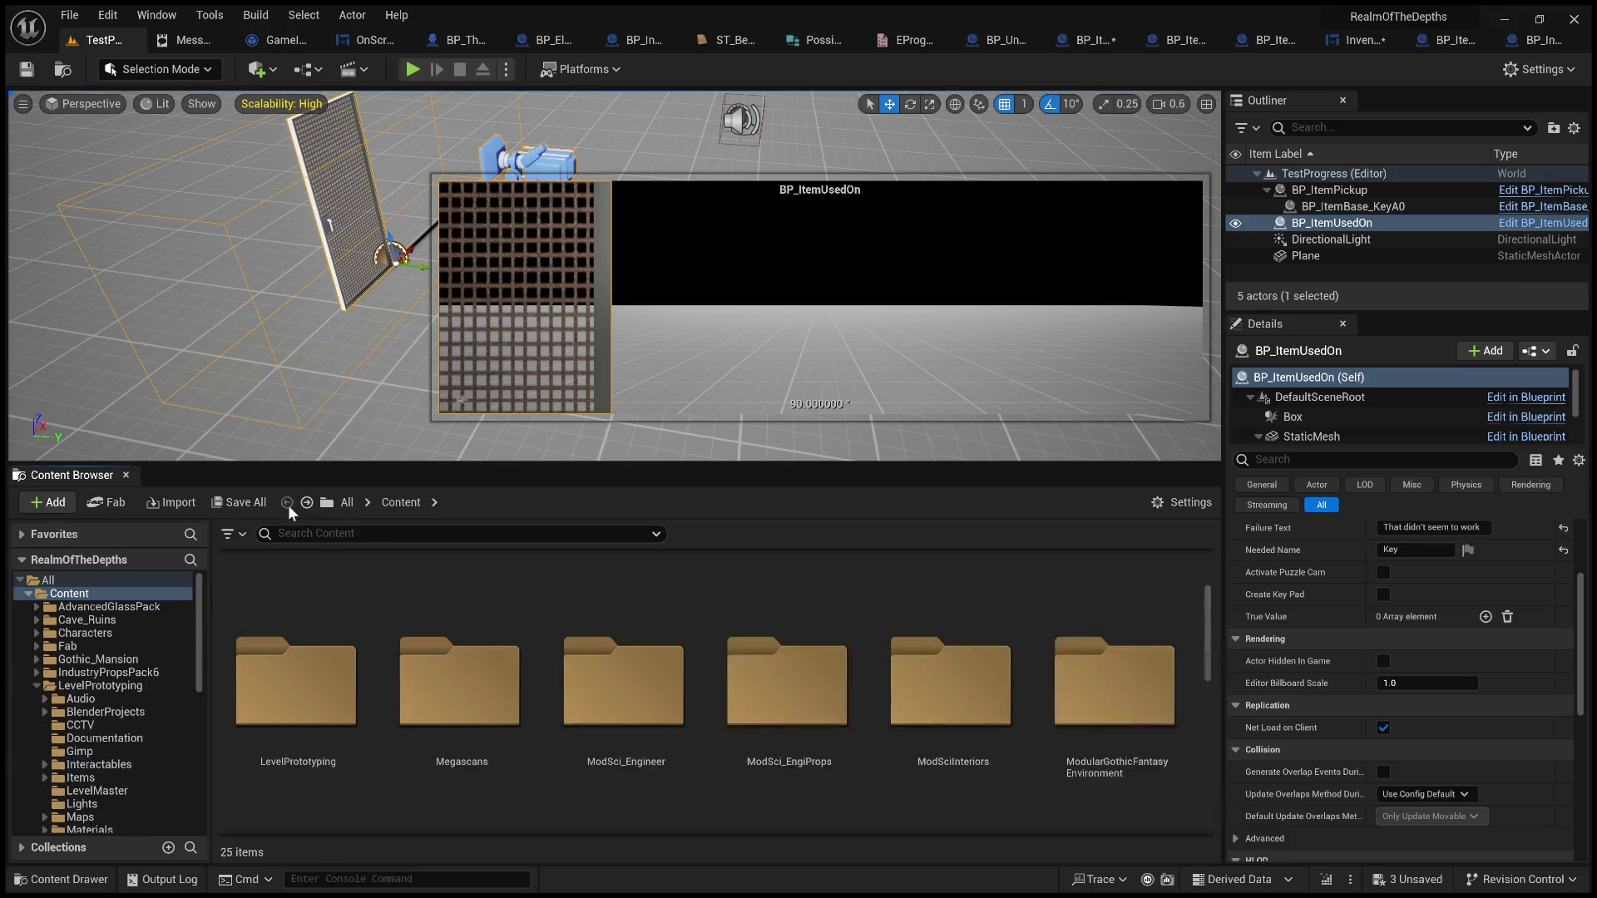
{"action": "left_click", "coordinate": [307, 503]}
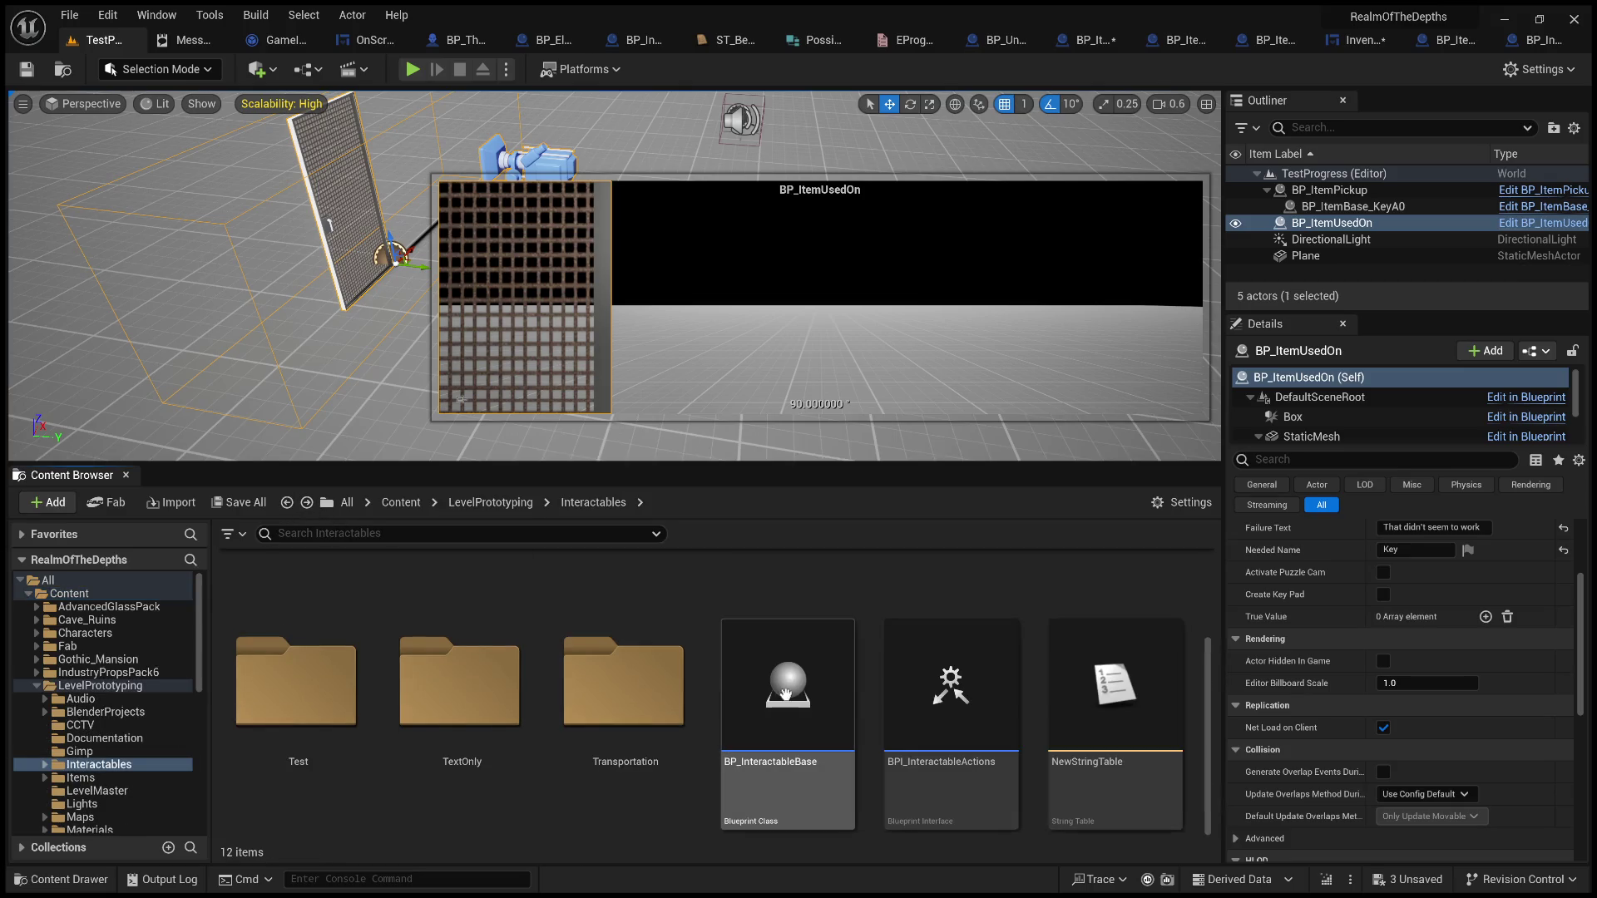
Place a test BP_InteractableBase in the level, frame it with F, then delete it
{"action": "left_click_drag", "start_coordinate": [882, 414], "coordinate": [870, 431]}
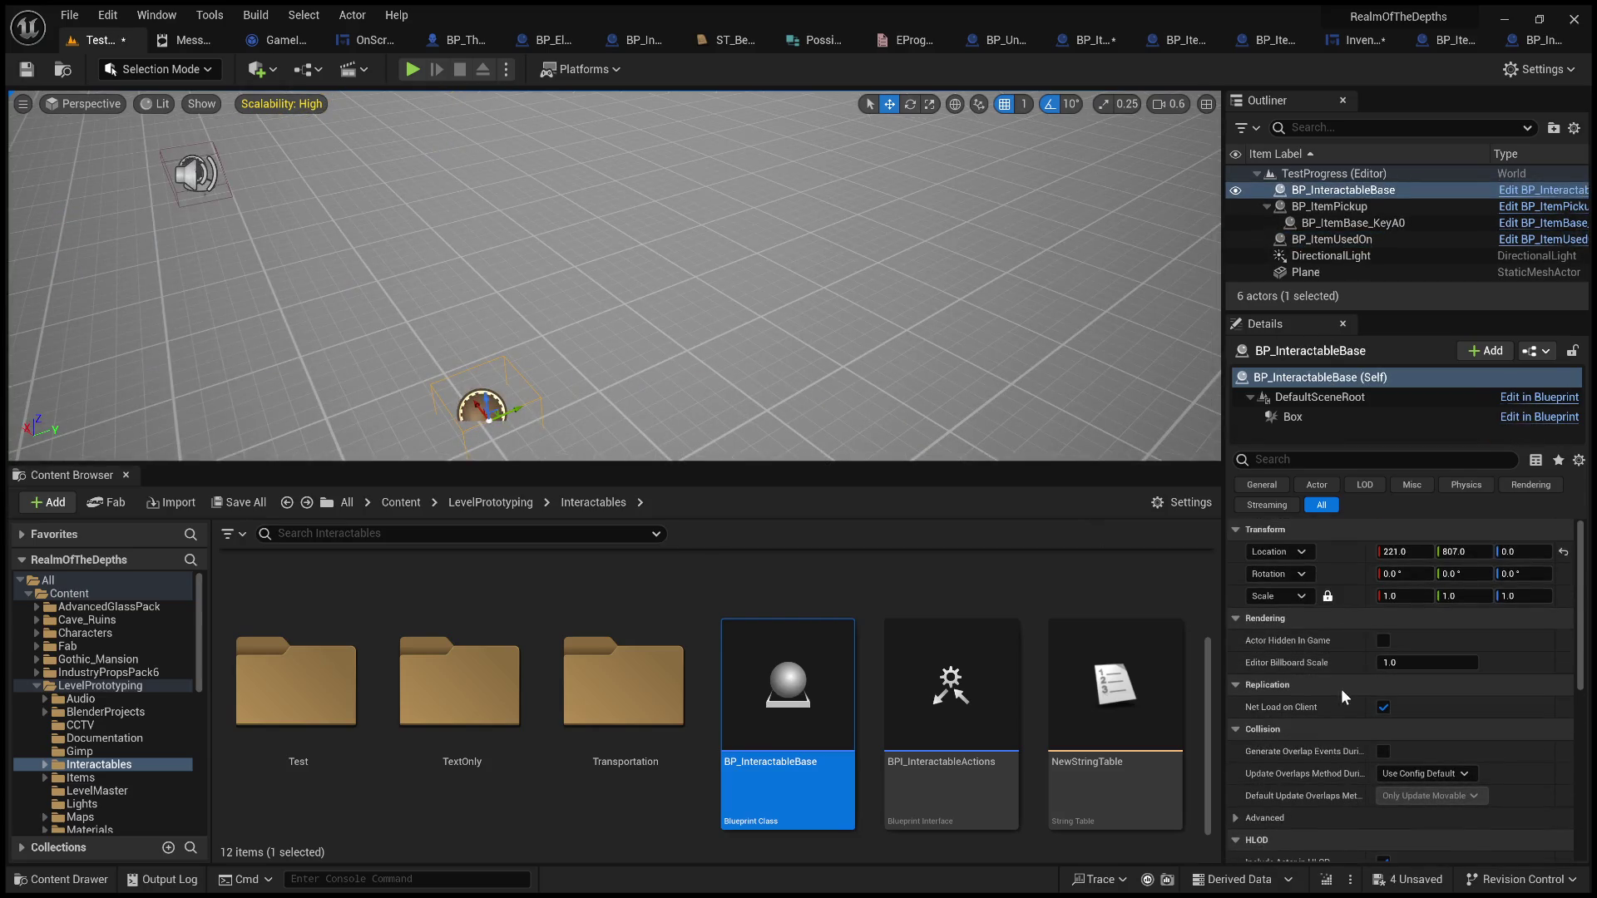
{"action": "scroll", "coordinate": [1341, 689], "scroll_direction": "down", "scroll_amount": 10}
{"action": "scroll", "coordinate": [1341, 688], "scroll_direction": "up", "scroll_amount": 10}
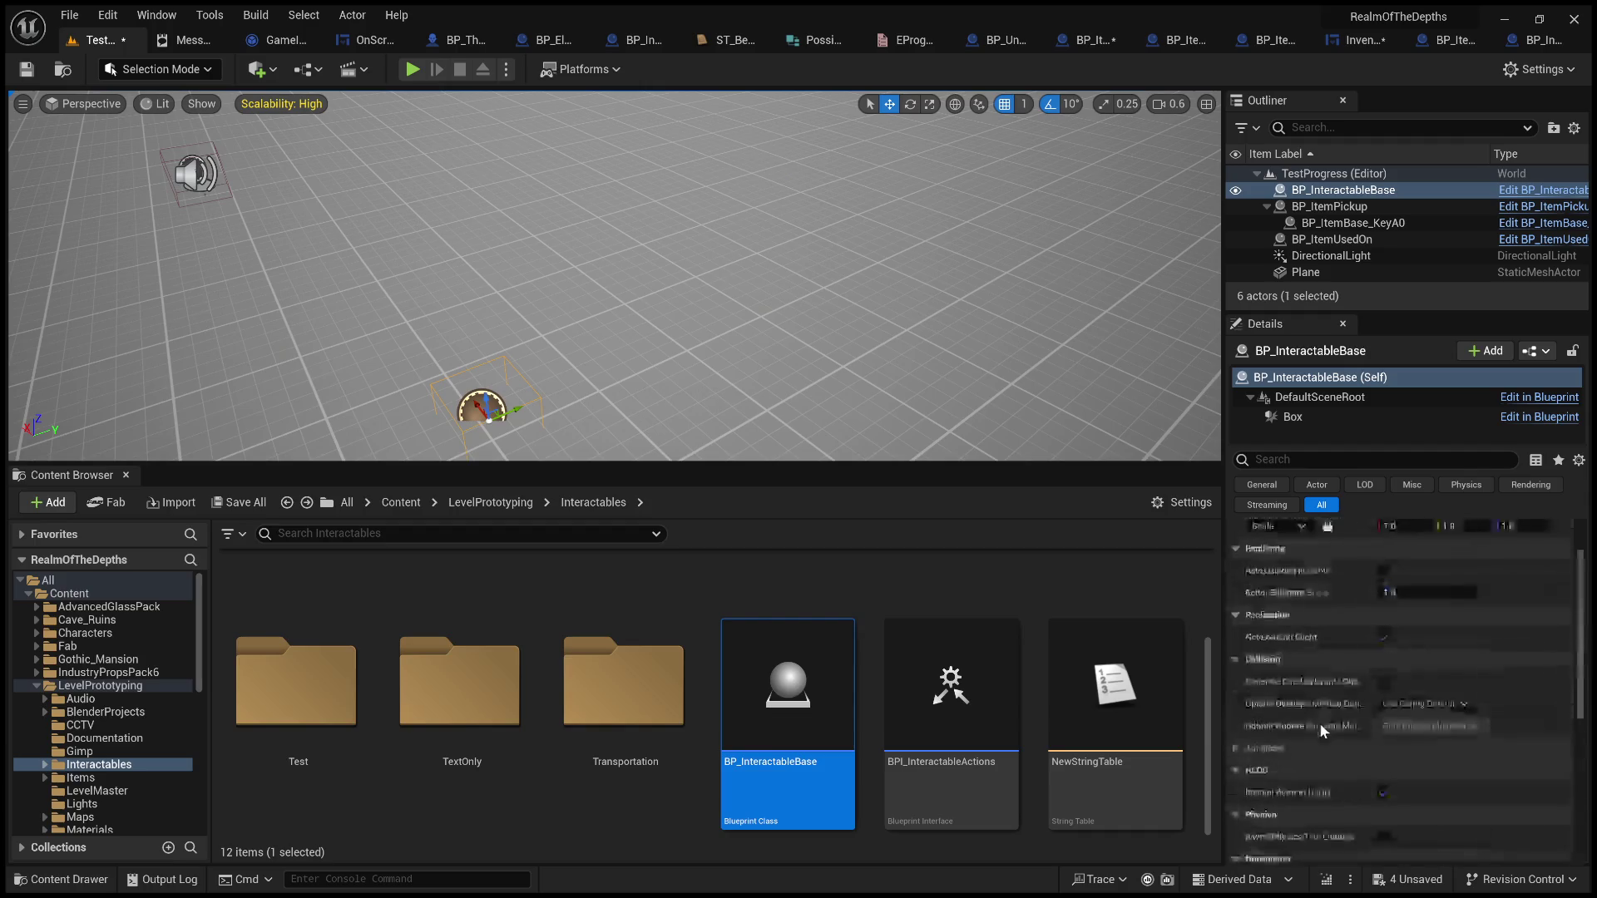
{"action": "key", "text": "f"}
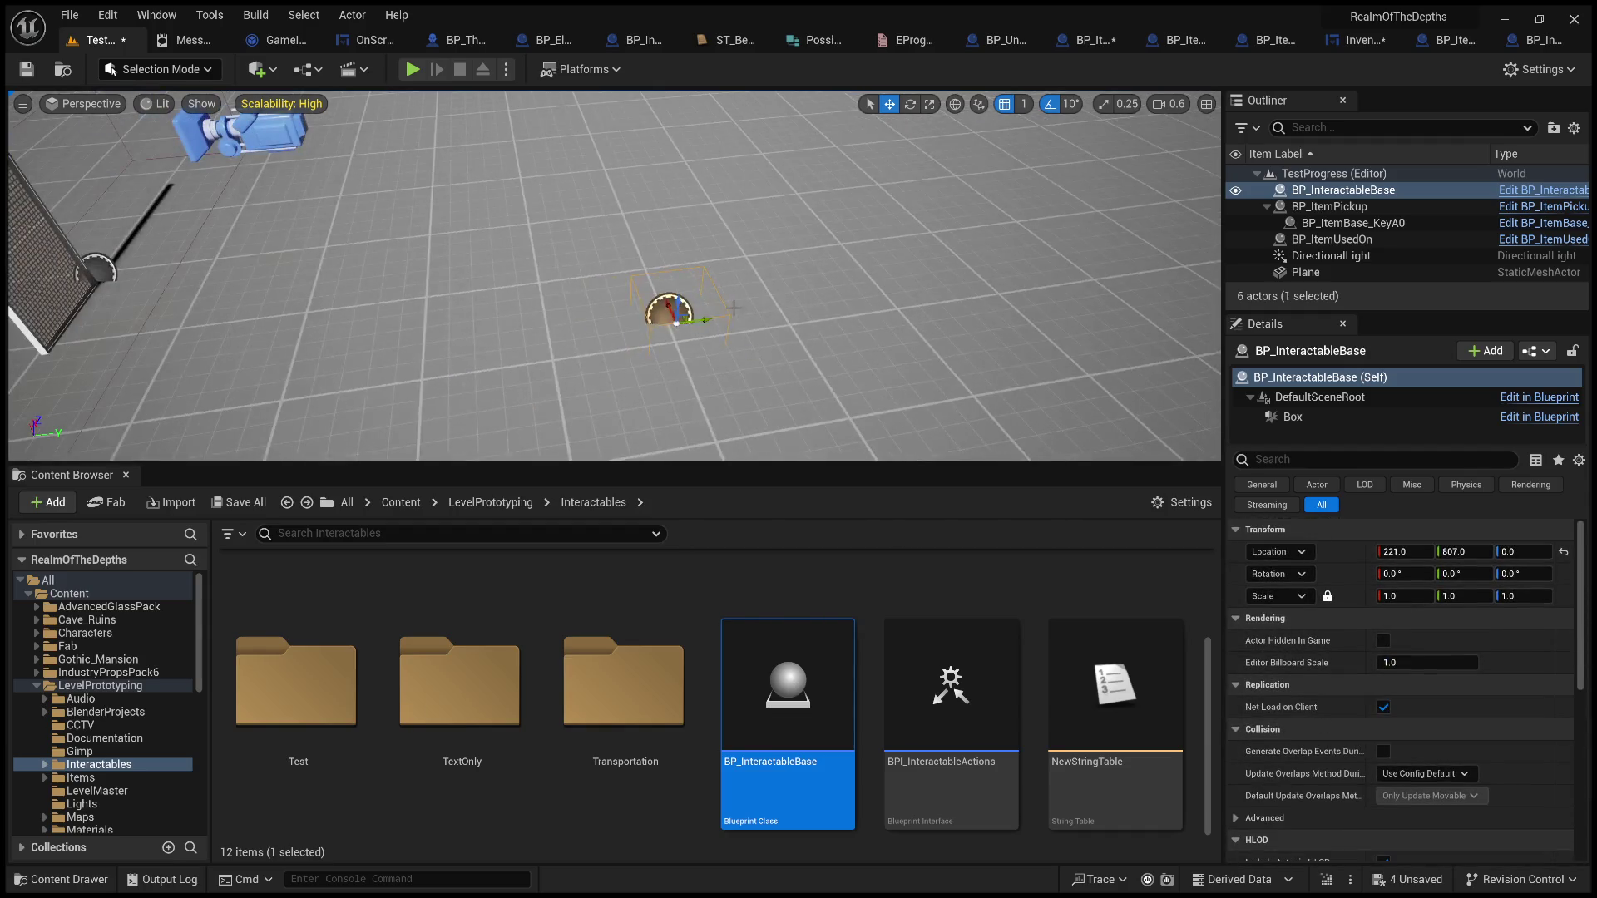
{"action": "key", "text": "Delete"}
{"action": "mouse_move", "coordinate": [819, 749]}
{"action": "left_mouse_down"}
{"action": "mouse_move", "coordinate": [719, 754]}
{"action": "mouse_move", "coordinate": [663, 713]}
{"action": "left_mouse_up"}
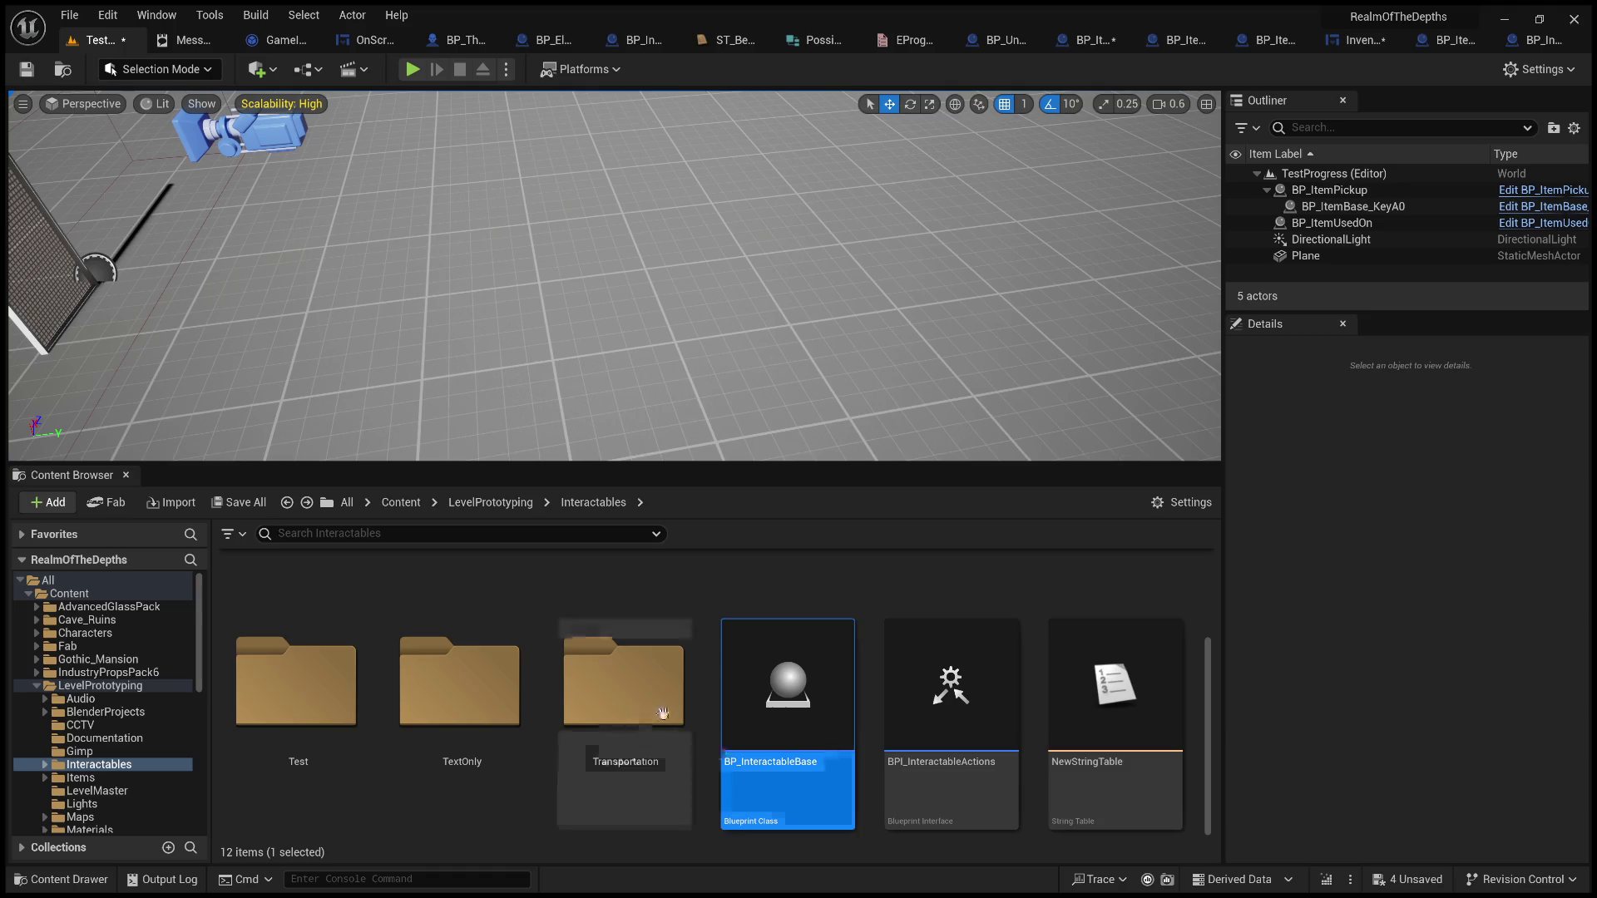
{"action": "scroll", "coordinate": [666, 713], "scroll_direction": "up", "scroll_amount": 3}
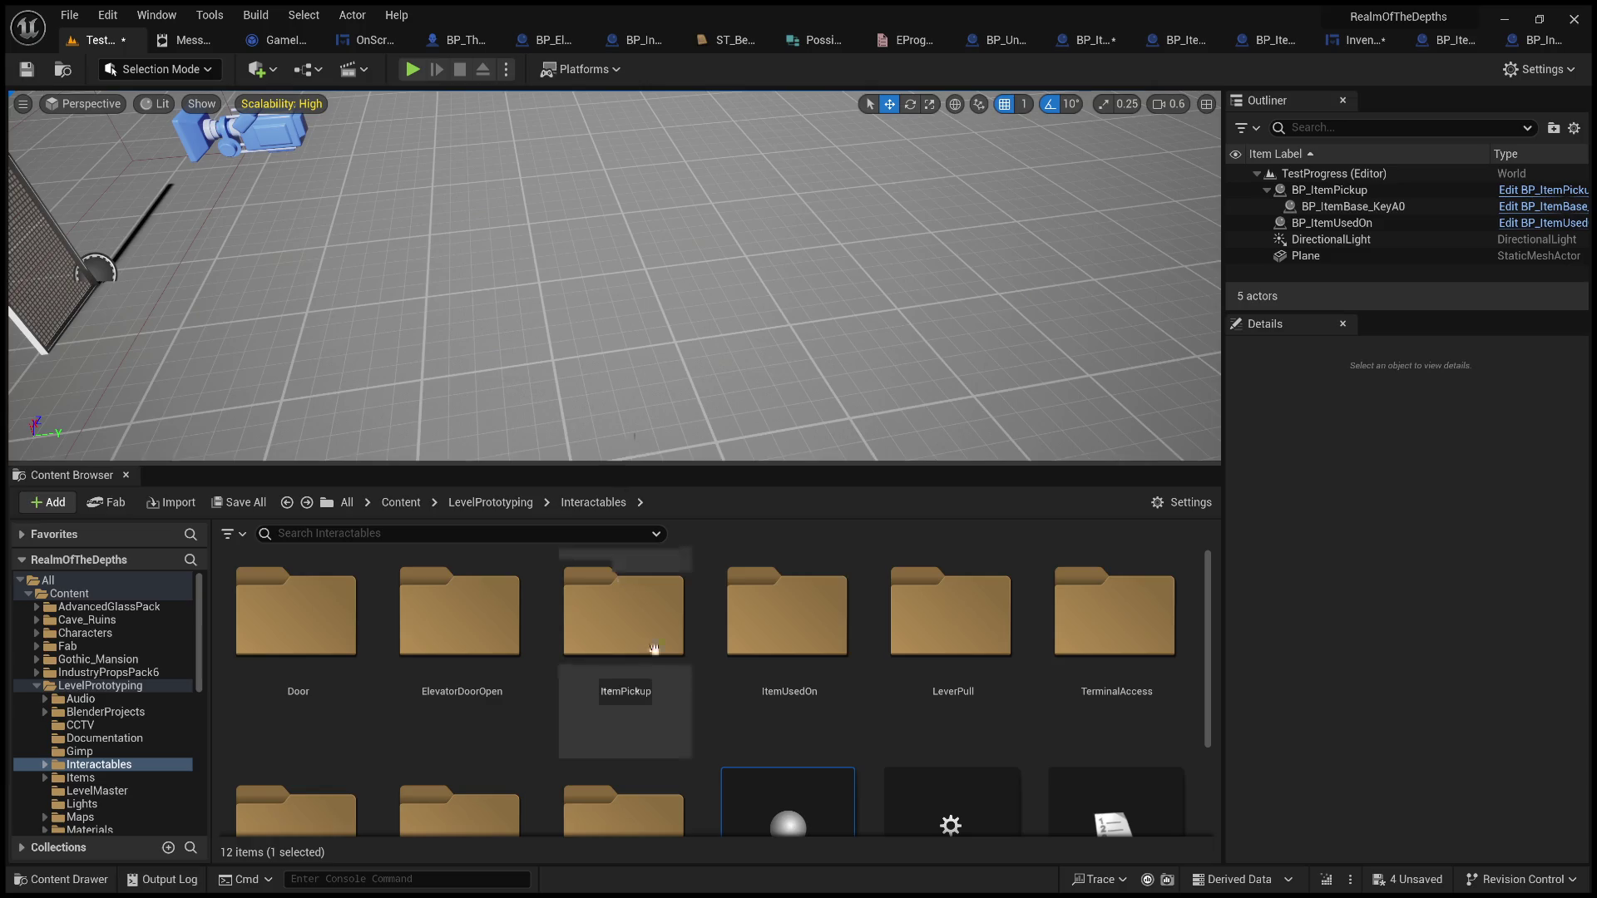
Open the ItemUsedOn folder, select BP_UnlockWithInteraction, then switch to BP_ItemUsedOn and save it
{"action": "double_click", "coordinate": [823, 651]}
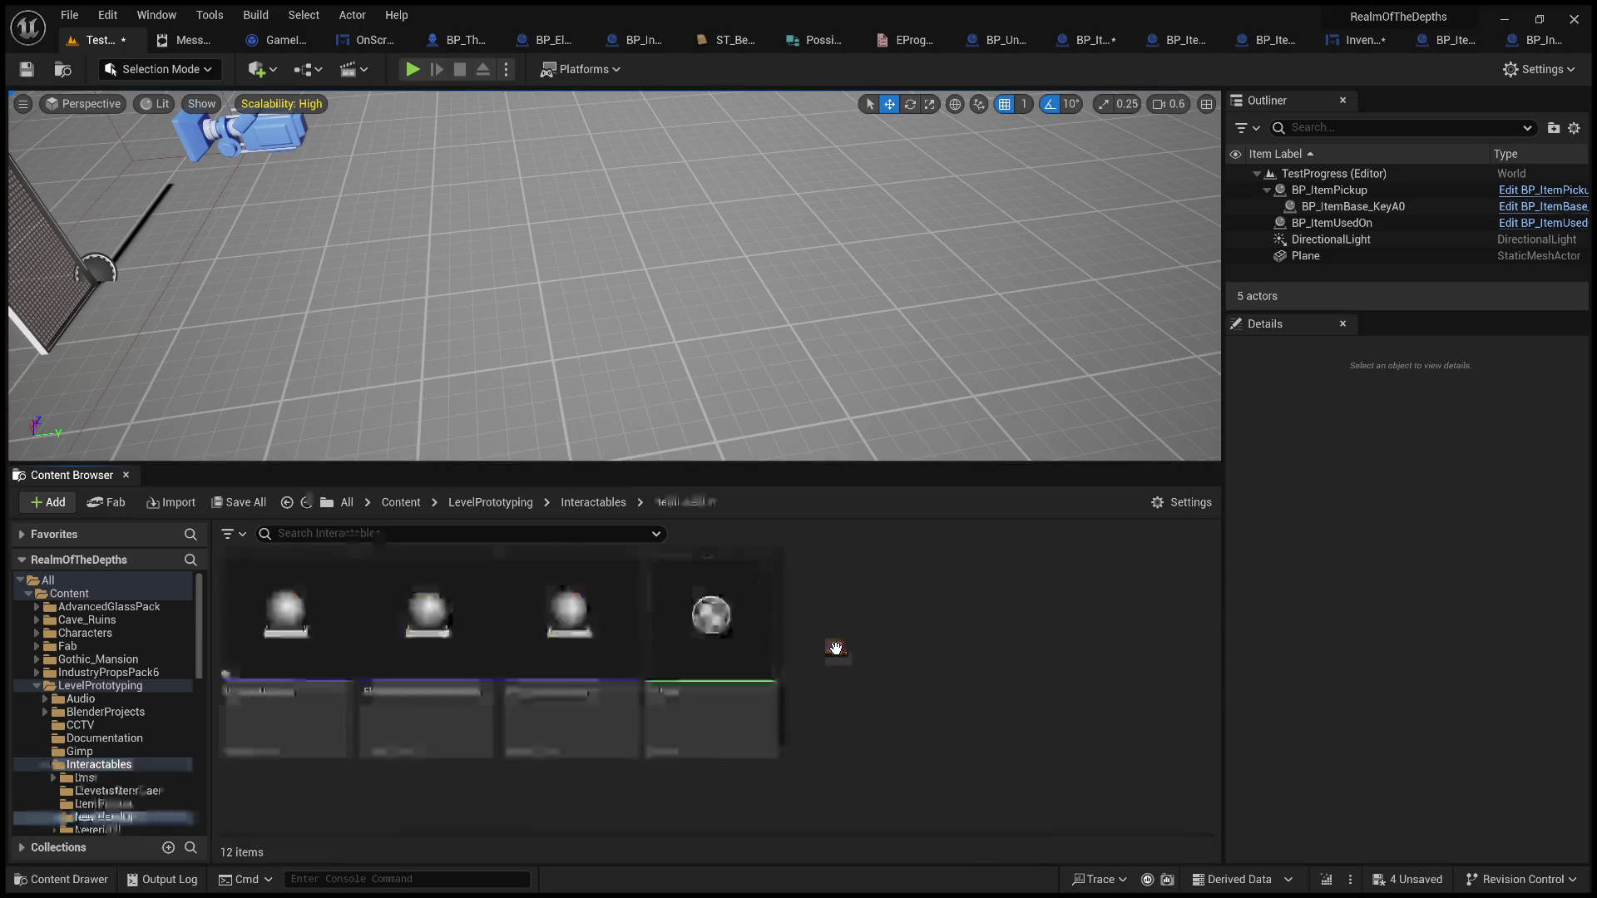
{"action": "left_click", "coordinate": [441, 722]}
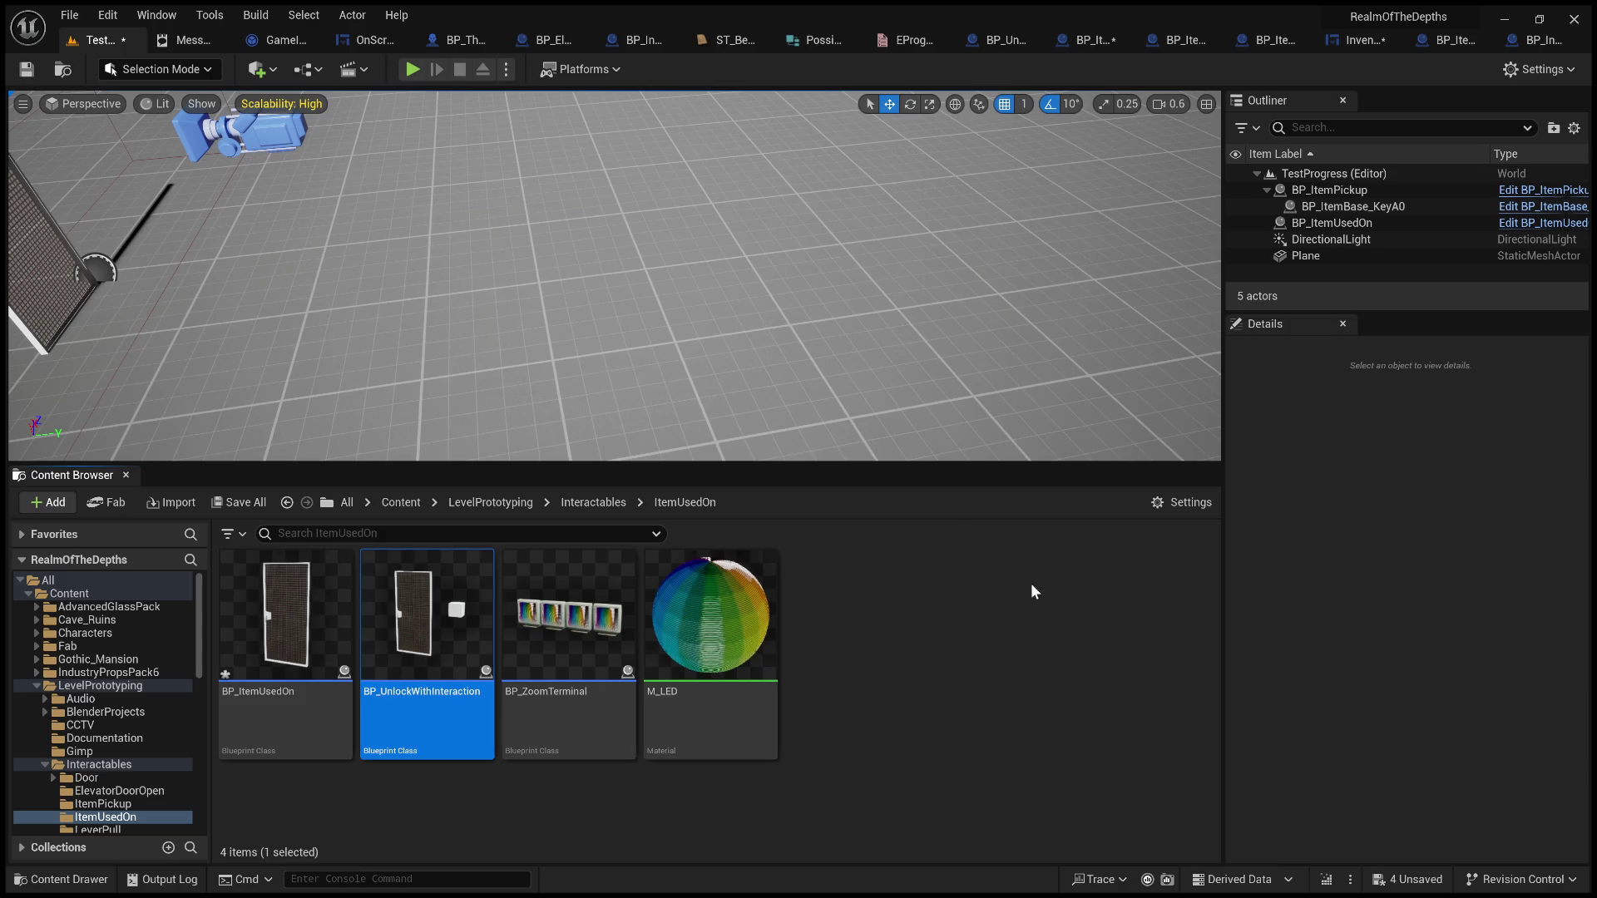
{"action": "scroll", "coordinate": [614, 274], "scroll_direction": "down", "scroll_amount": 5}
{"action": "scroll", "coordinate": [614, 275], "scroll_direction": "down", "scroll_amount": 5}
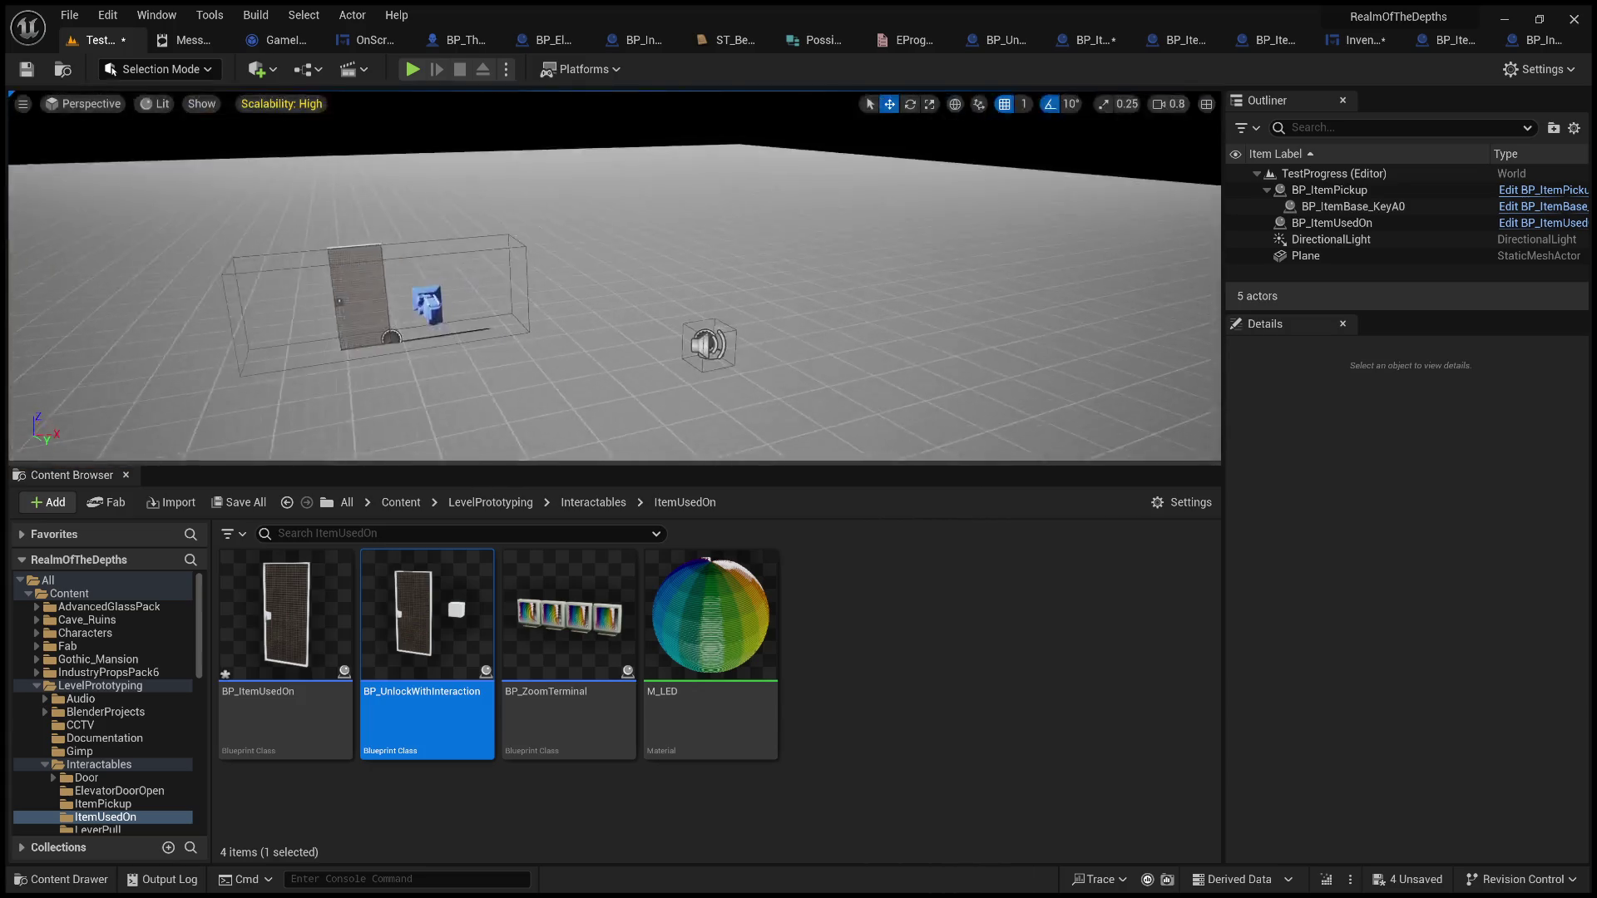
{"action": "scroll", "coordinate": [614, 275], "scroll_direction": "up", "scroll_amount": 5}
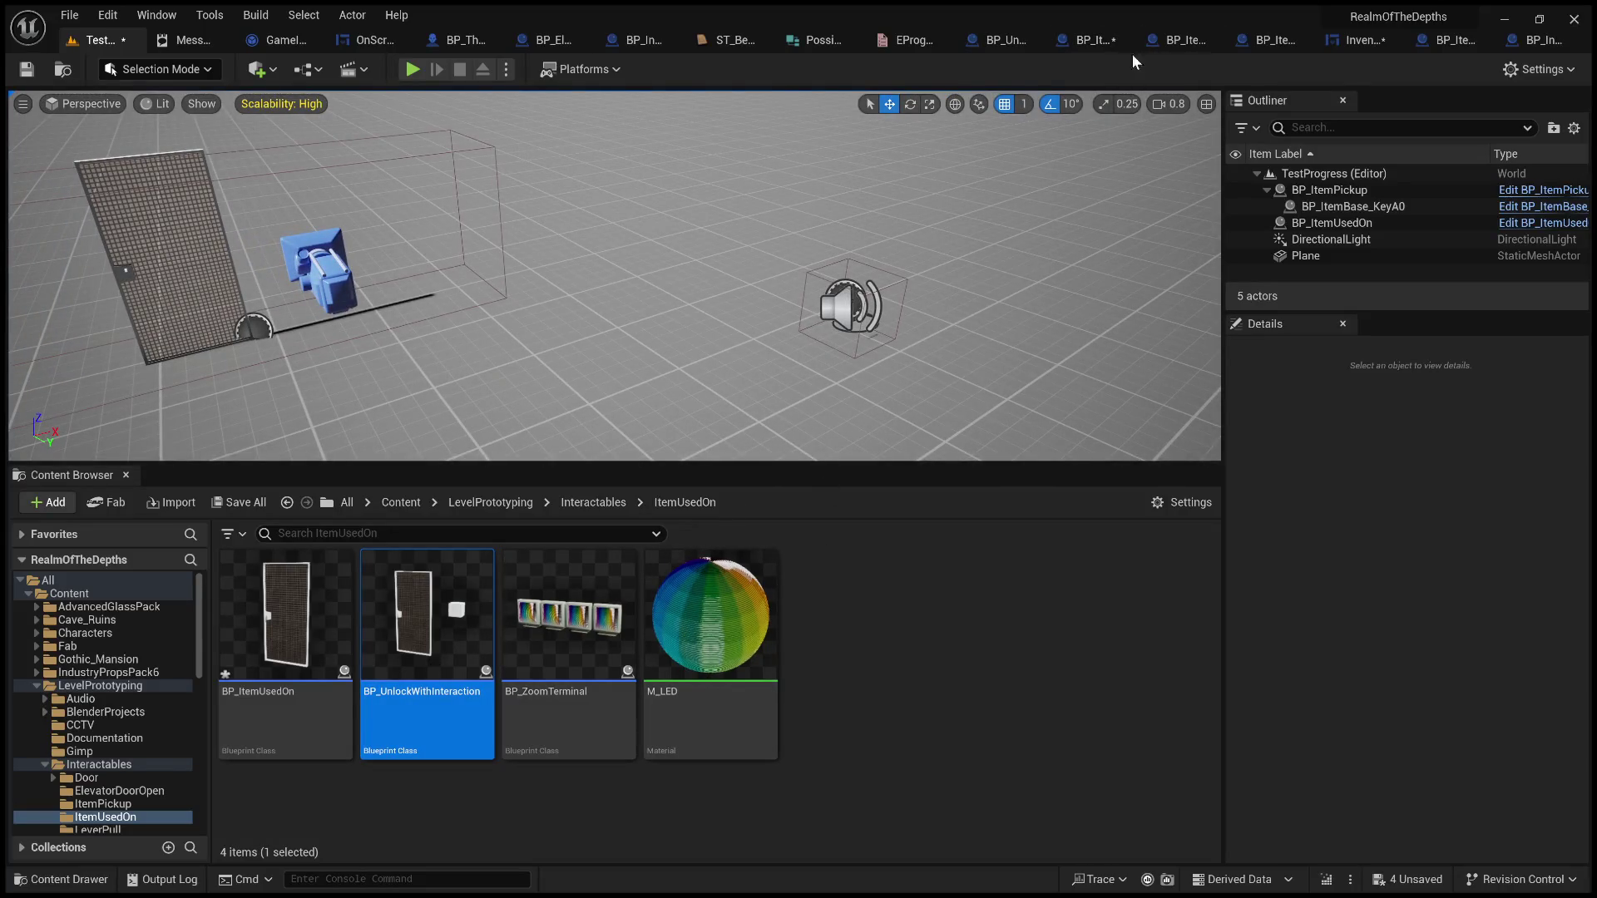
{"action": "left_click", "coordinate": [1098, 38]}
{"action": "left_click", "coordinate": [25, 70]}
Add a ProgressTrackerItem variable to BP_ItemUsedOn and compile the blueprint
{"action": "left_click", "coordinate": [88, 152]}
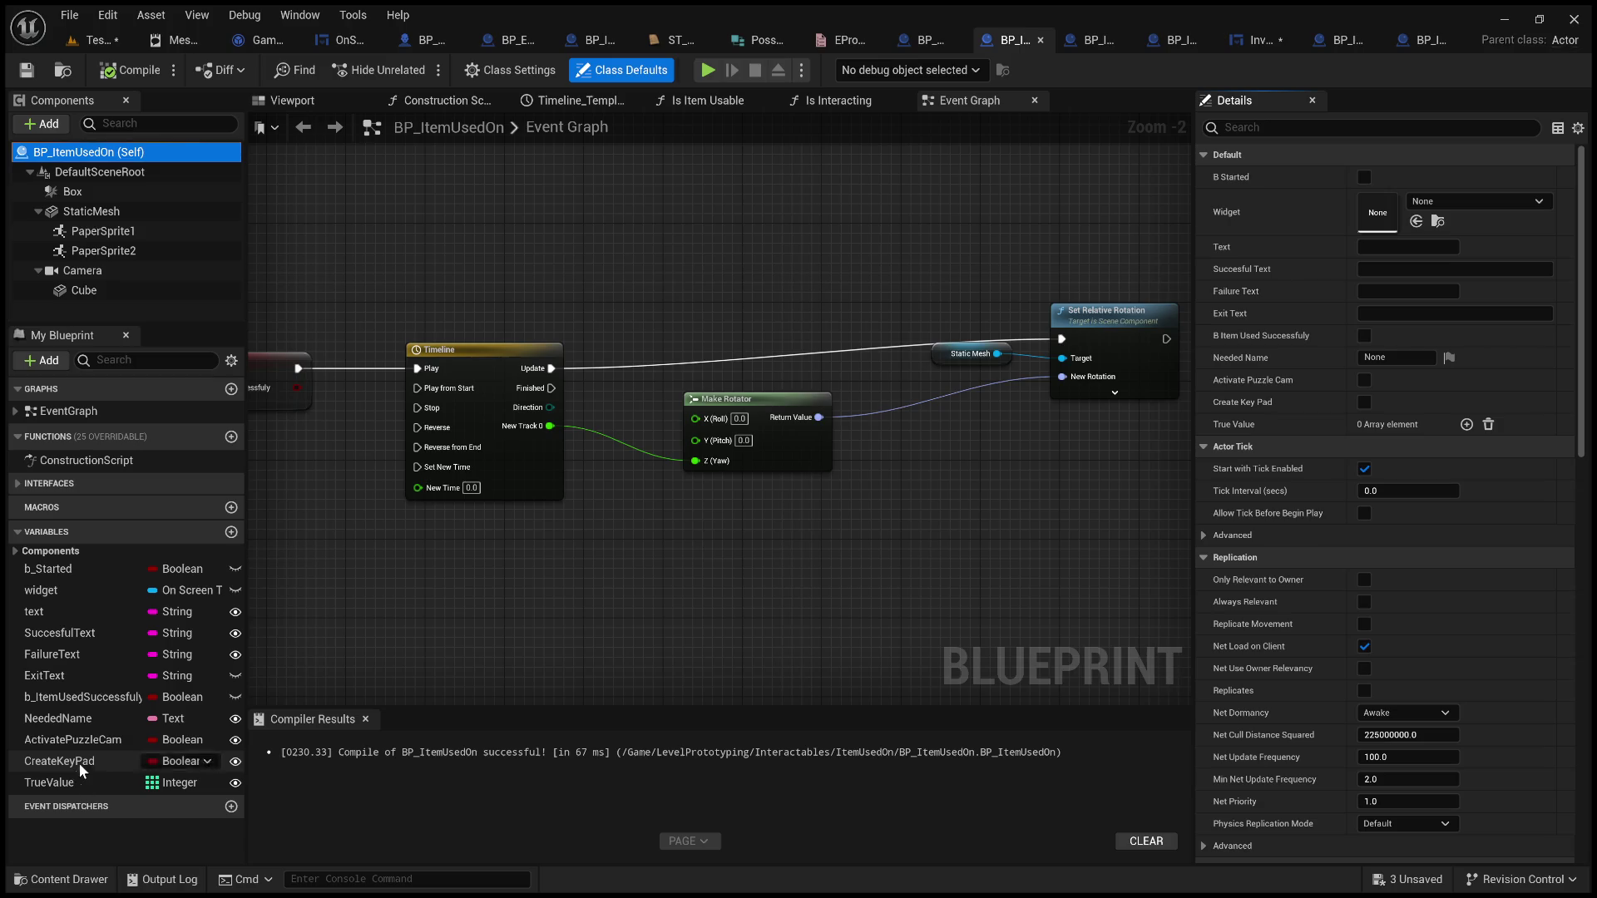
{"action": "left_click", "coordinate": [232, 534]}
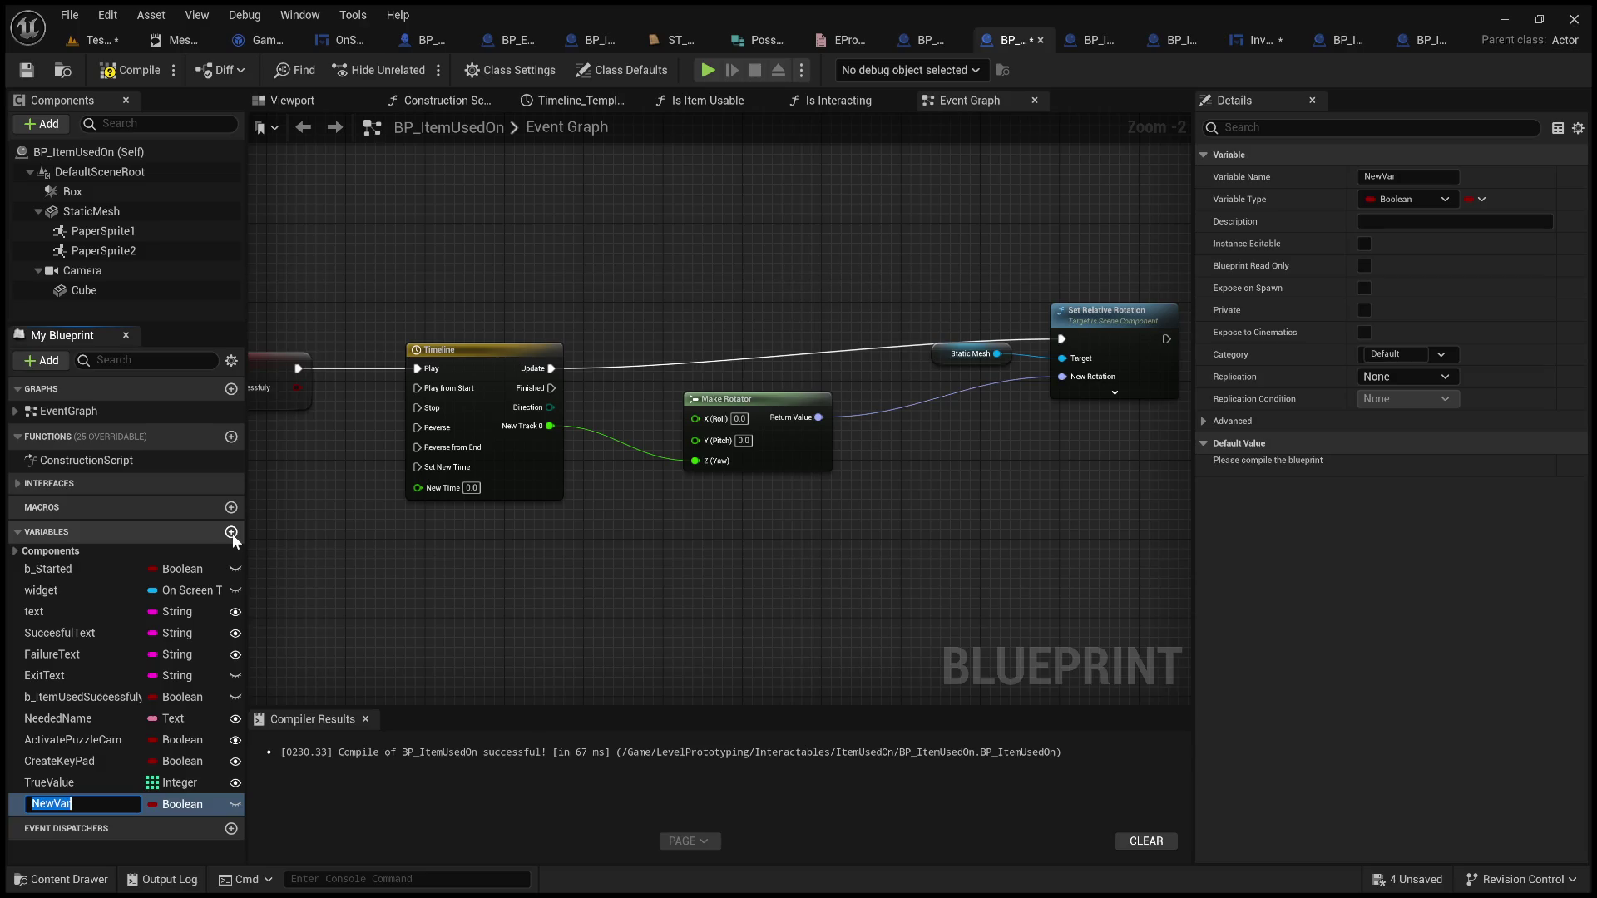
{"action": "type", "text": "ProgressTrack"}
{"action": "type", "text": "erItem"}
{"action": "key", "text": "Return"}
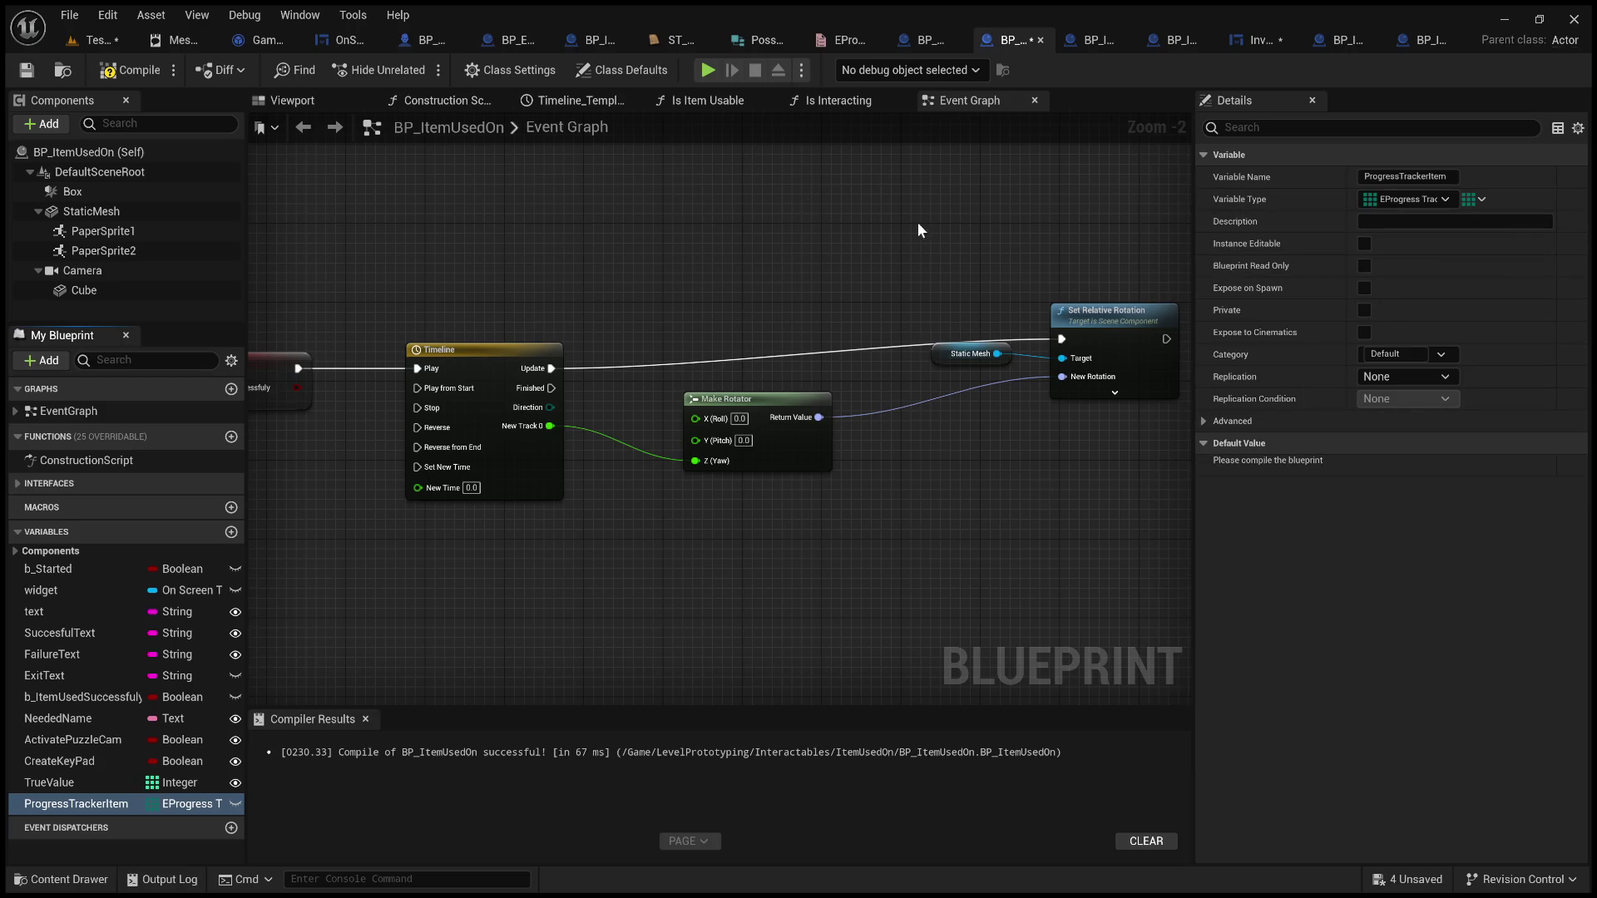
{"action": "left_click", "coordinate": [140, 74]}
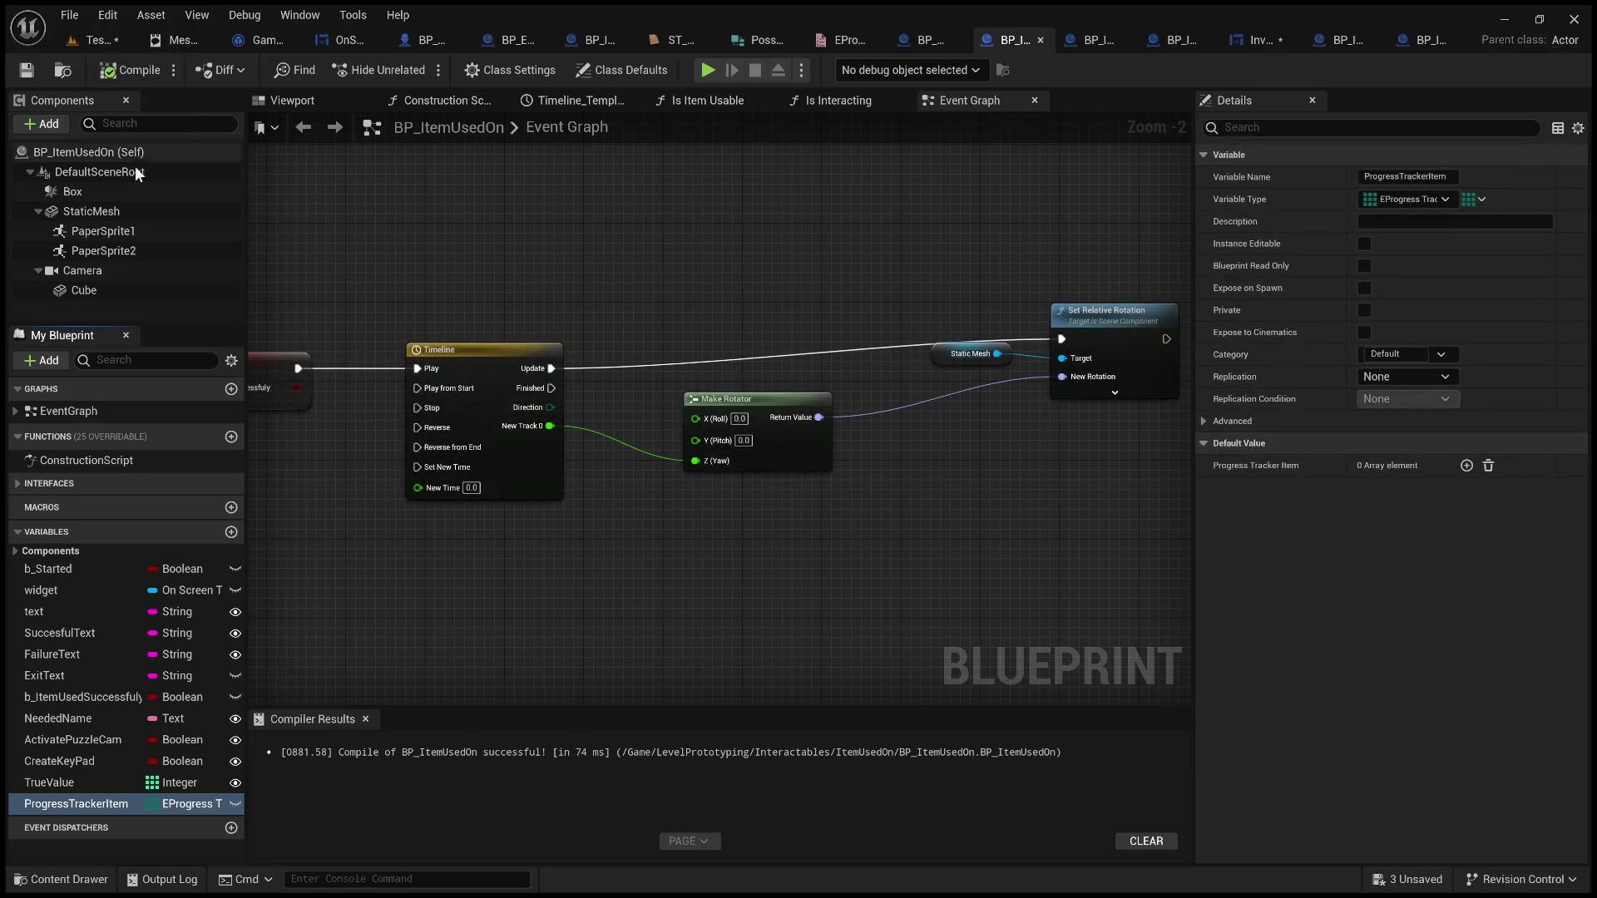
Make ProgressTrackerItem instance-editable and recompile BP_ItemUsedOn
{"action": "key", "text": "alt+Tab"}
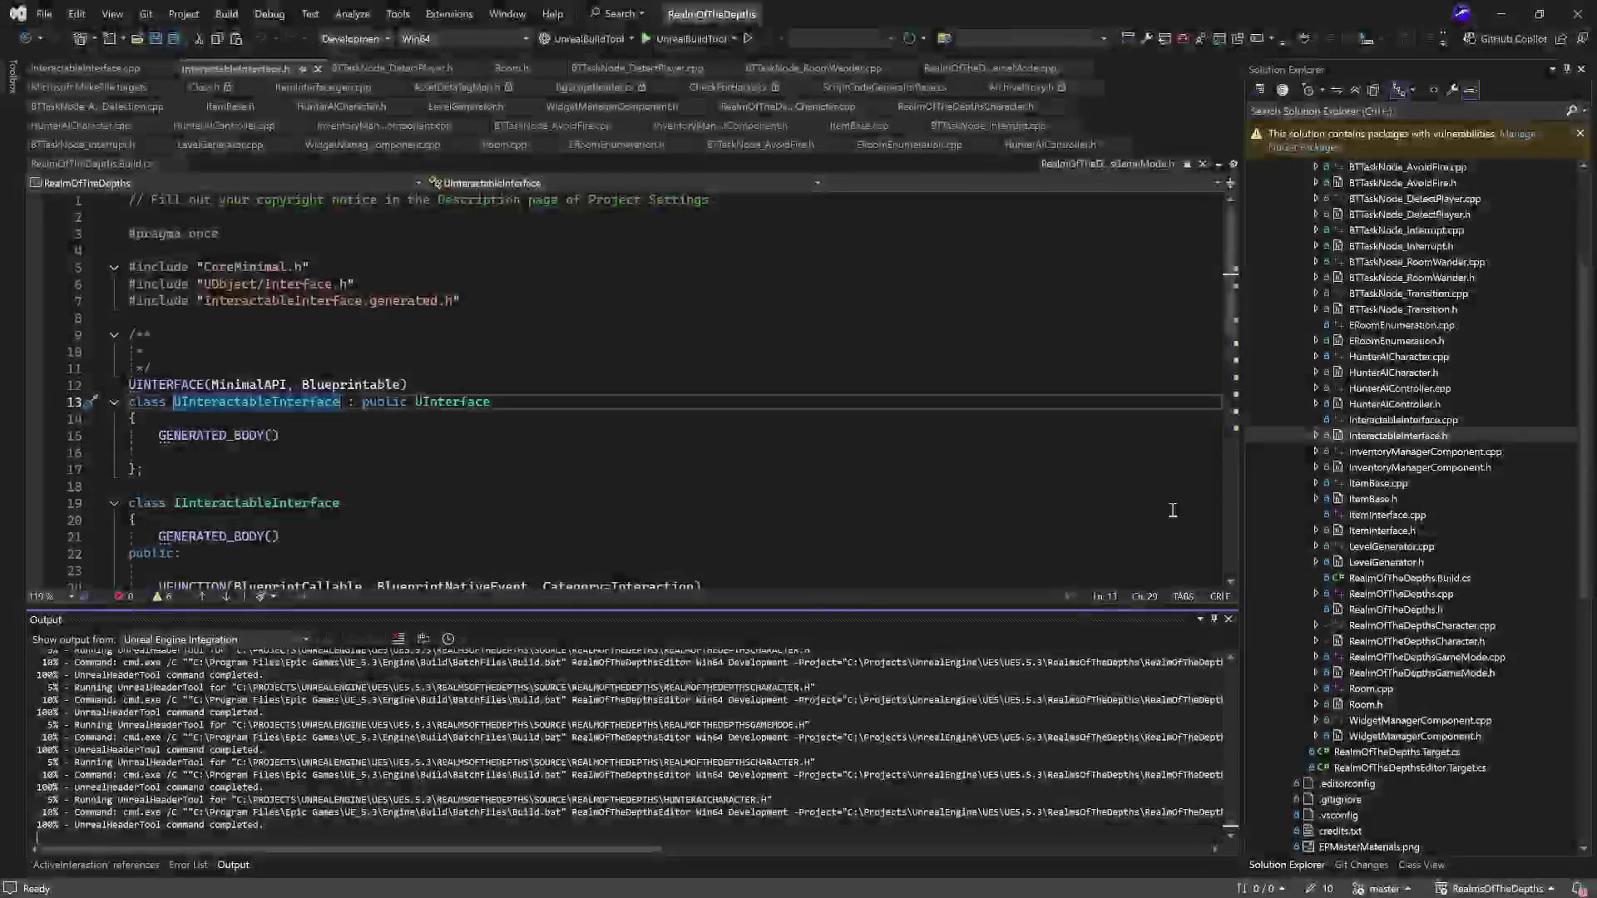
{"action": "left_click", "coordinate": [1502, 14]}
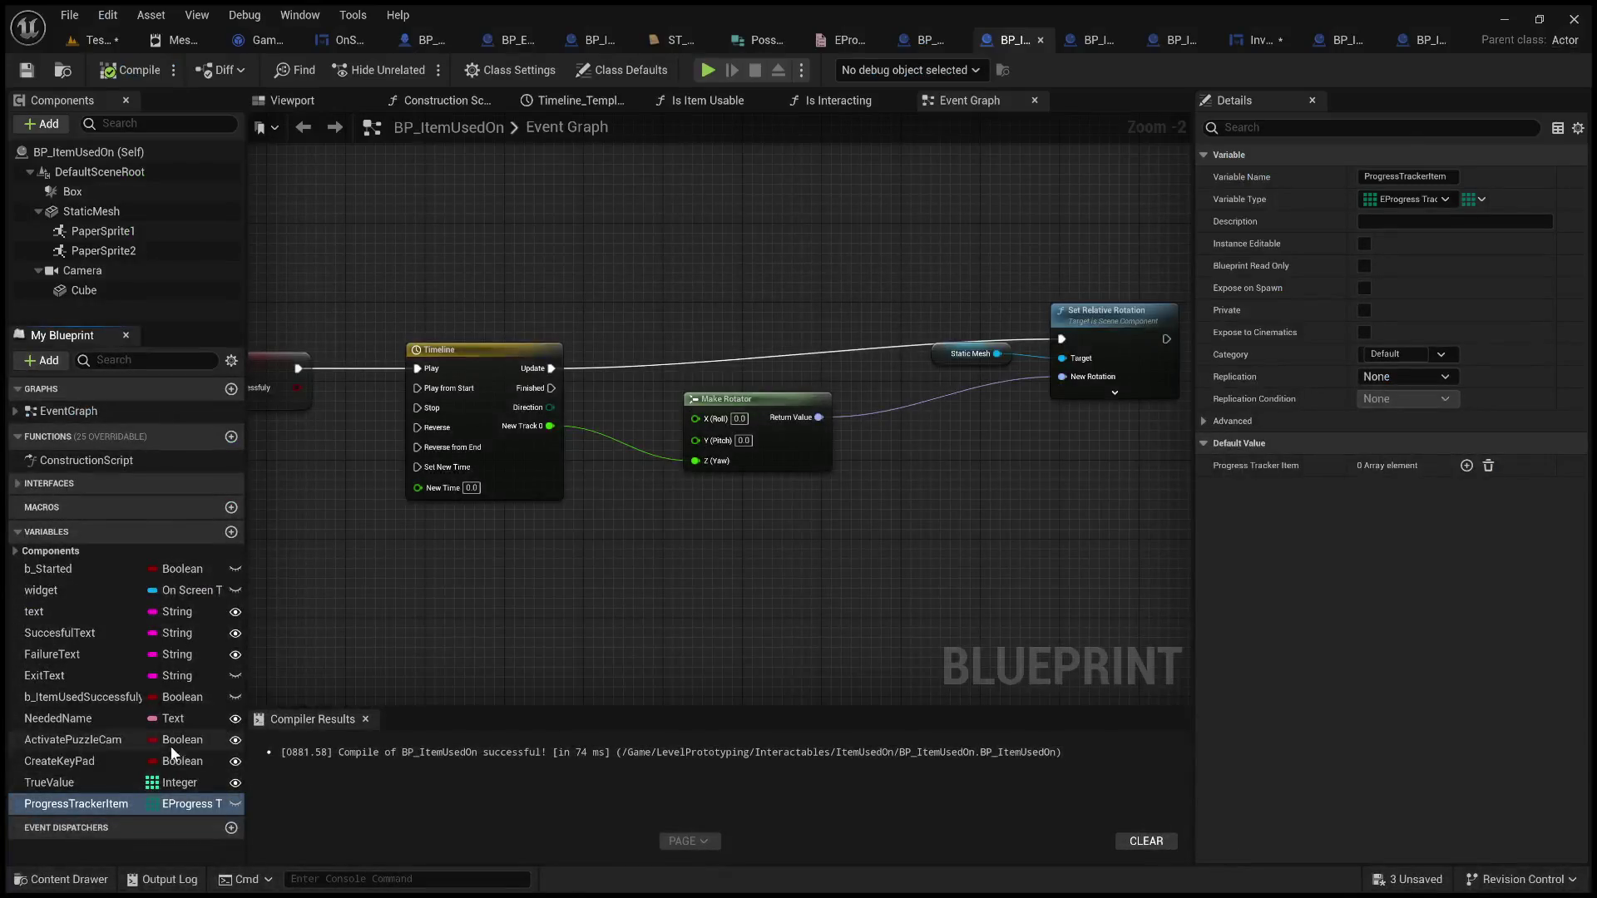
{"action": "left_click", "coordinate": [235, 805]}
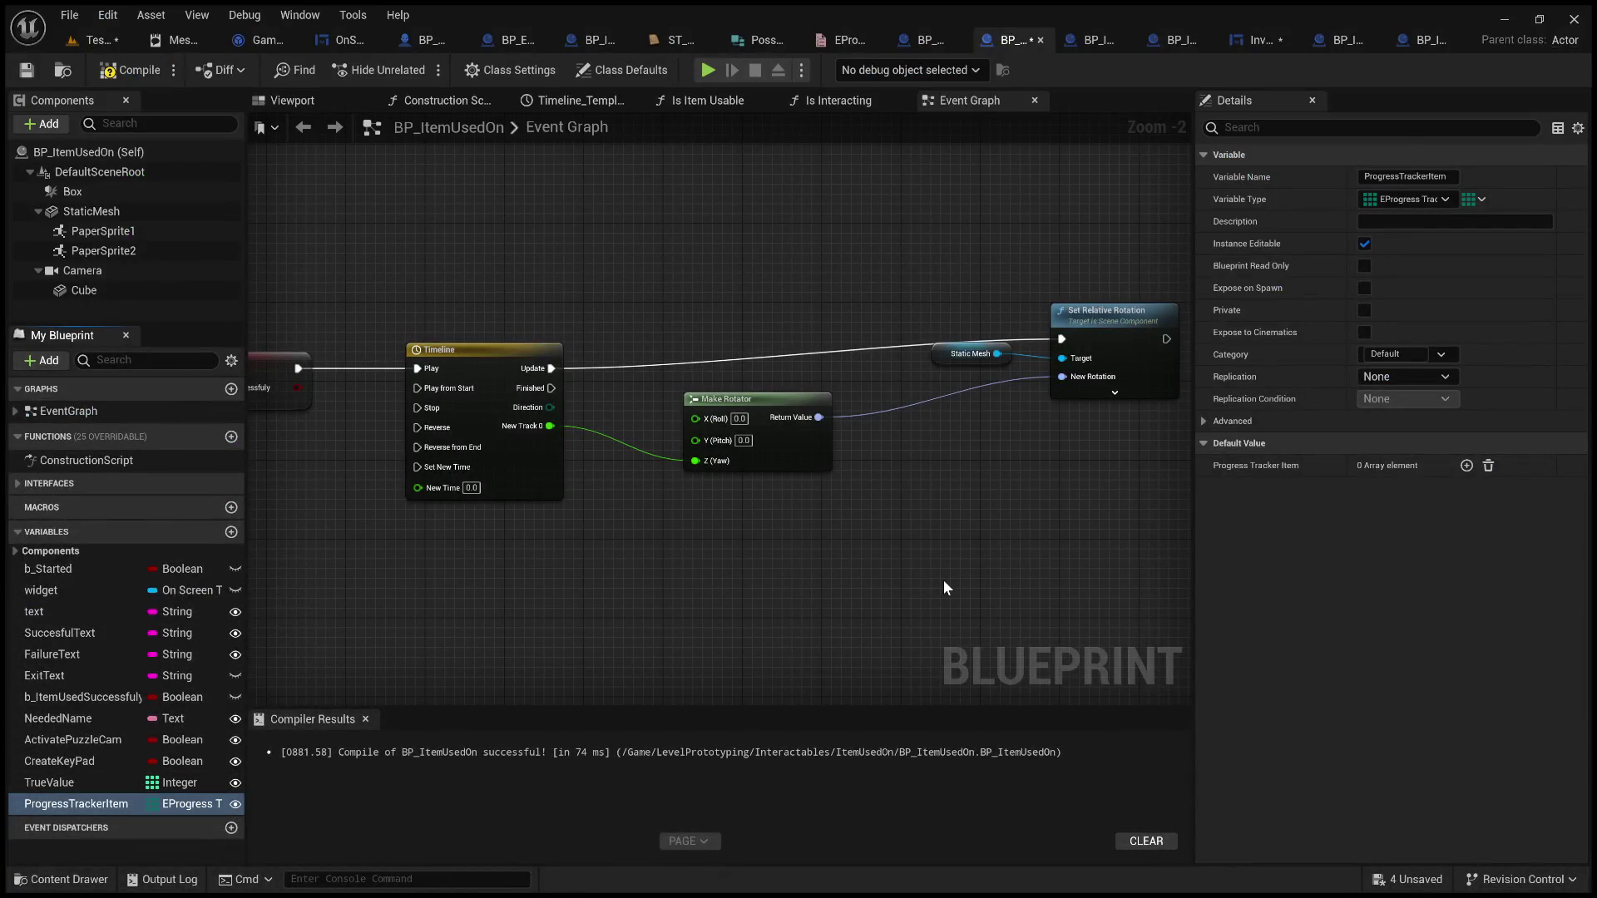
{"action": "left_click", "coordinate": [125, 73]}
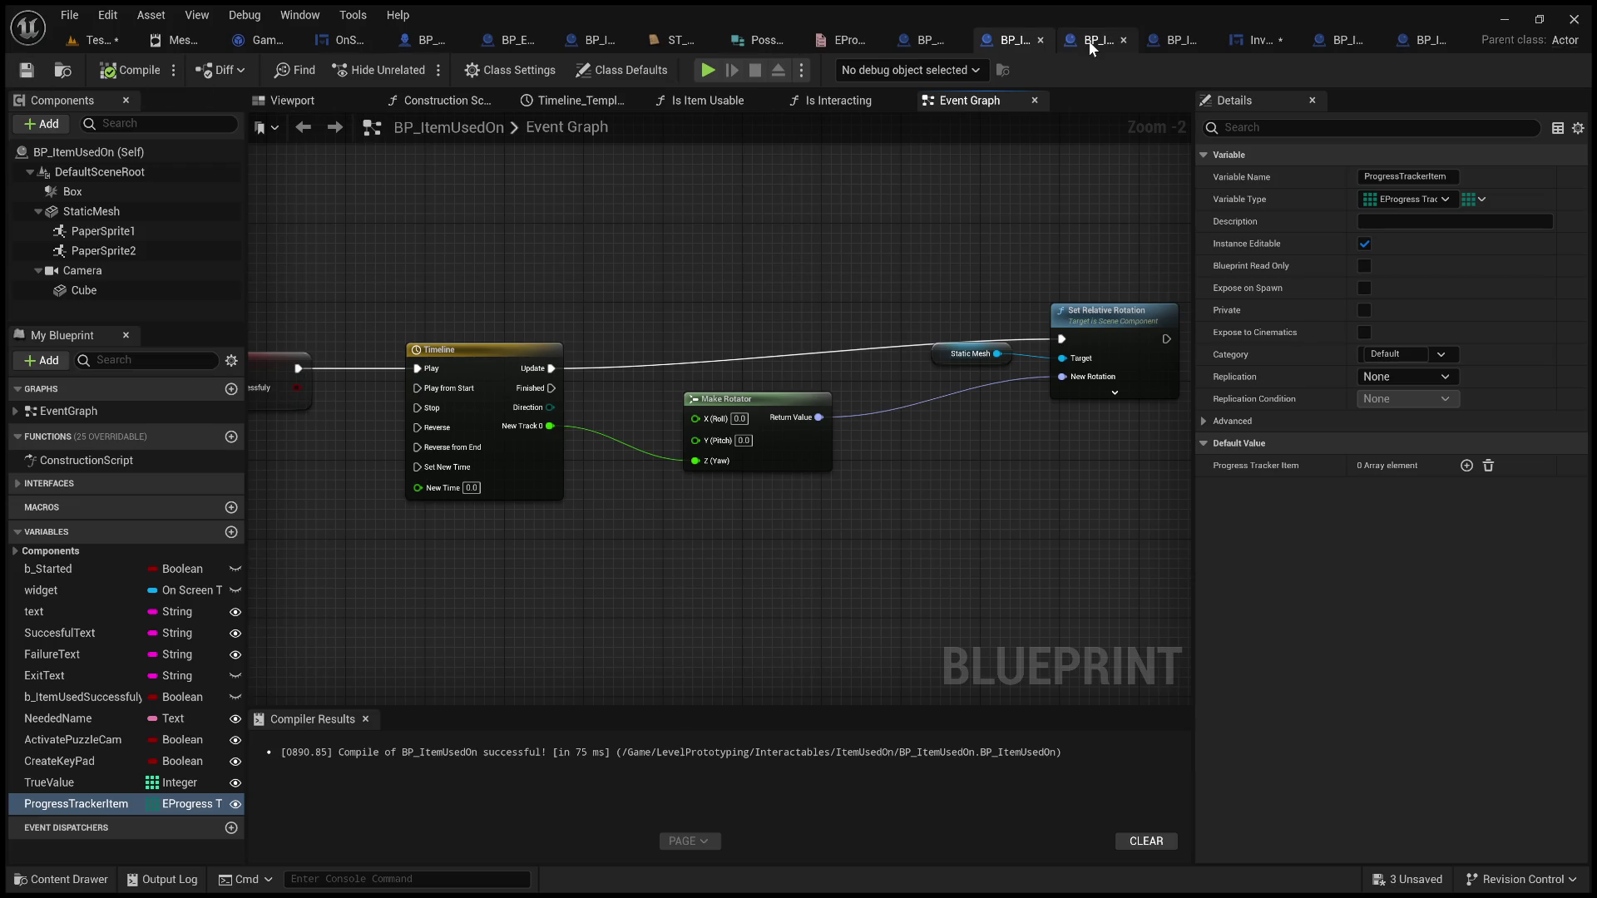
Inspect BP_UnlockWithInteraction's Event Graph, panning across its Branch, widget creation, Add to Viewport and cast nodes
{"action": "left_click", "coordinate": [942, 40]}
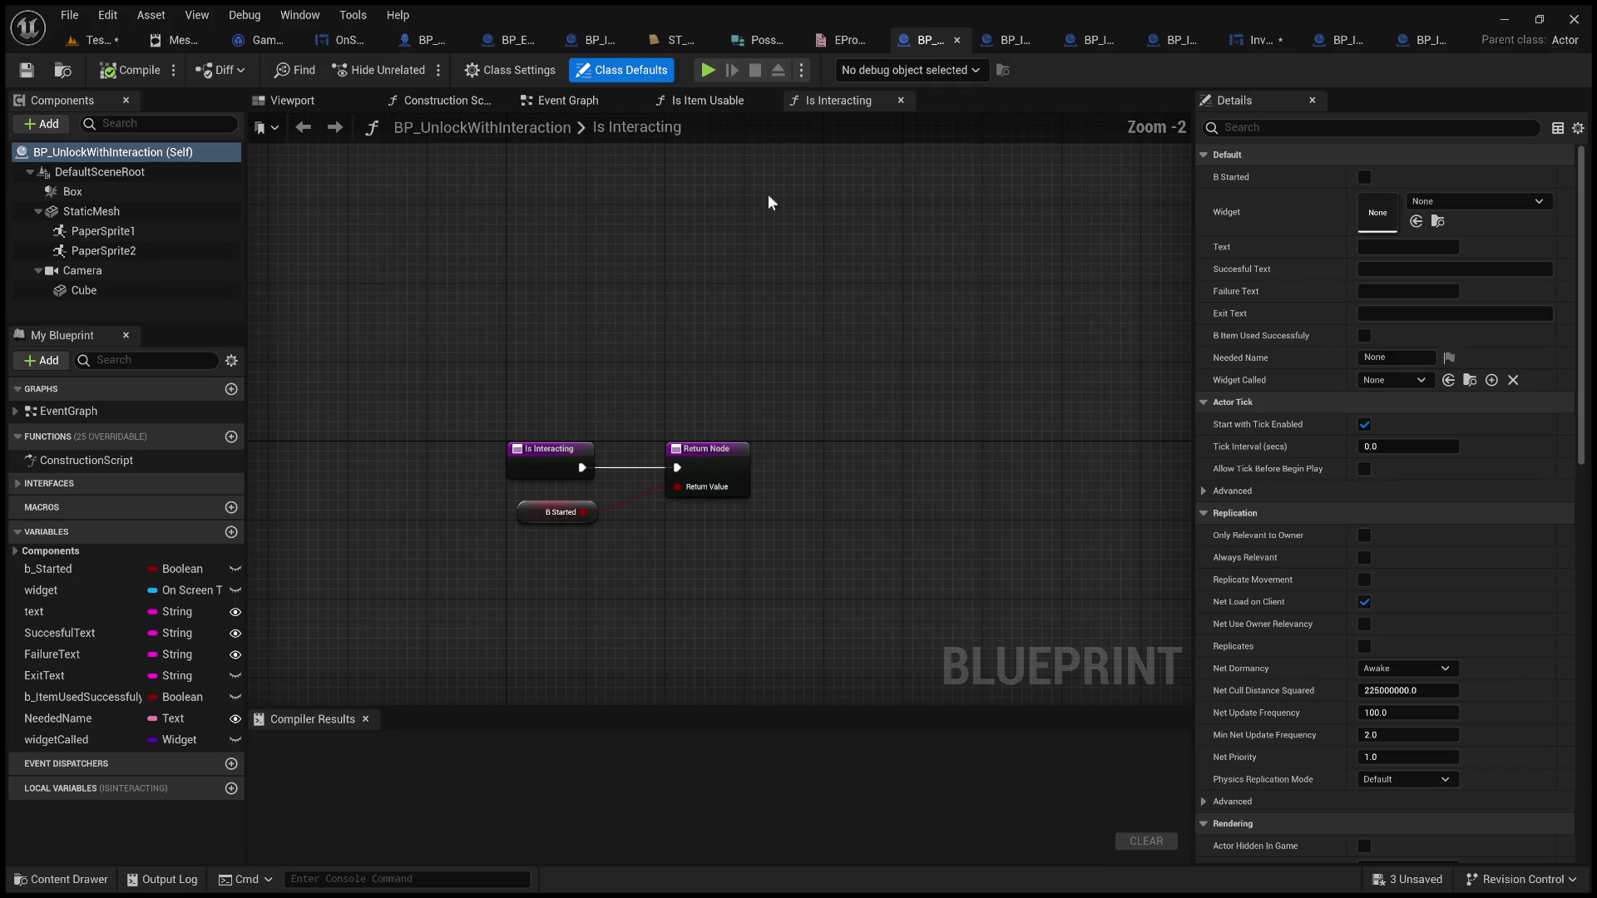
{"action": "left_click", "coordinate": [565, 100]}
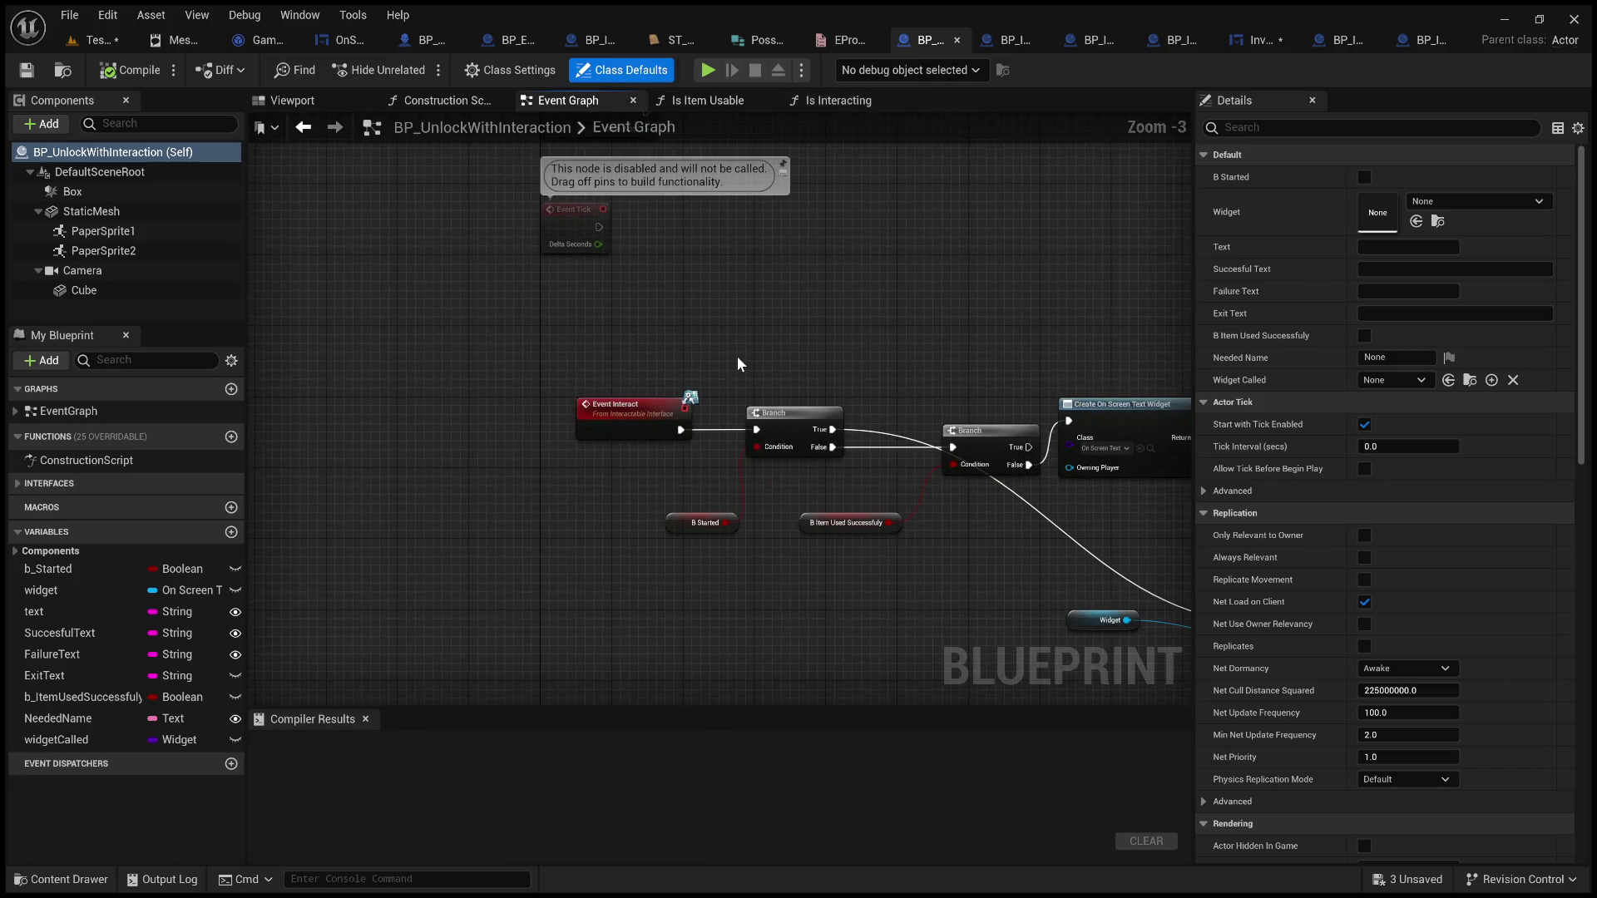
{"action": "scroll", "coordinate": [778, 385], "scroll_direction": "up", "scroll_amount": 3}
{"action": "mouse_move", "coordinate": [826, 367]}
{"action": "left_mouse_down"}
{"action": "mouse_move", "coordinate": [657, 318]}
{"action": "mouse_move", "coordinate": [590, 331]}
{"action": "left_mouse_up"}
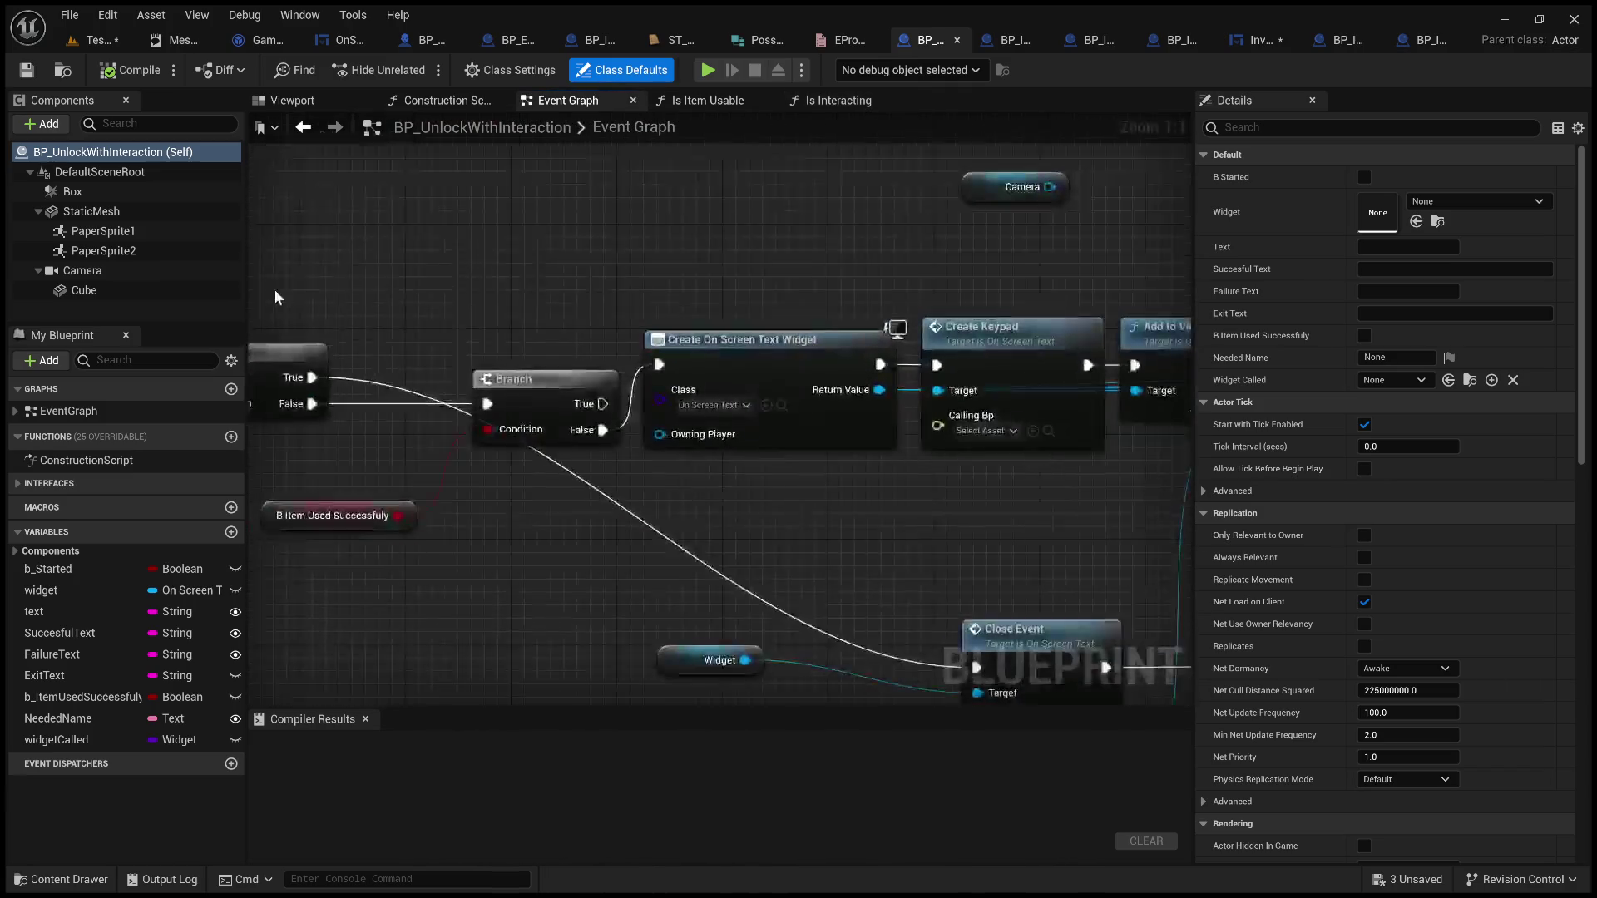
{"action": "left_click_drag", "start_coordinate": [986, 287], "coordinate": [421, 293]}
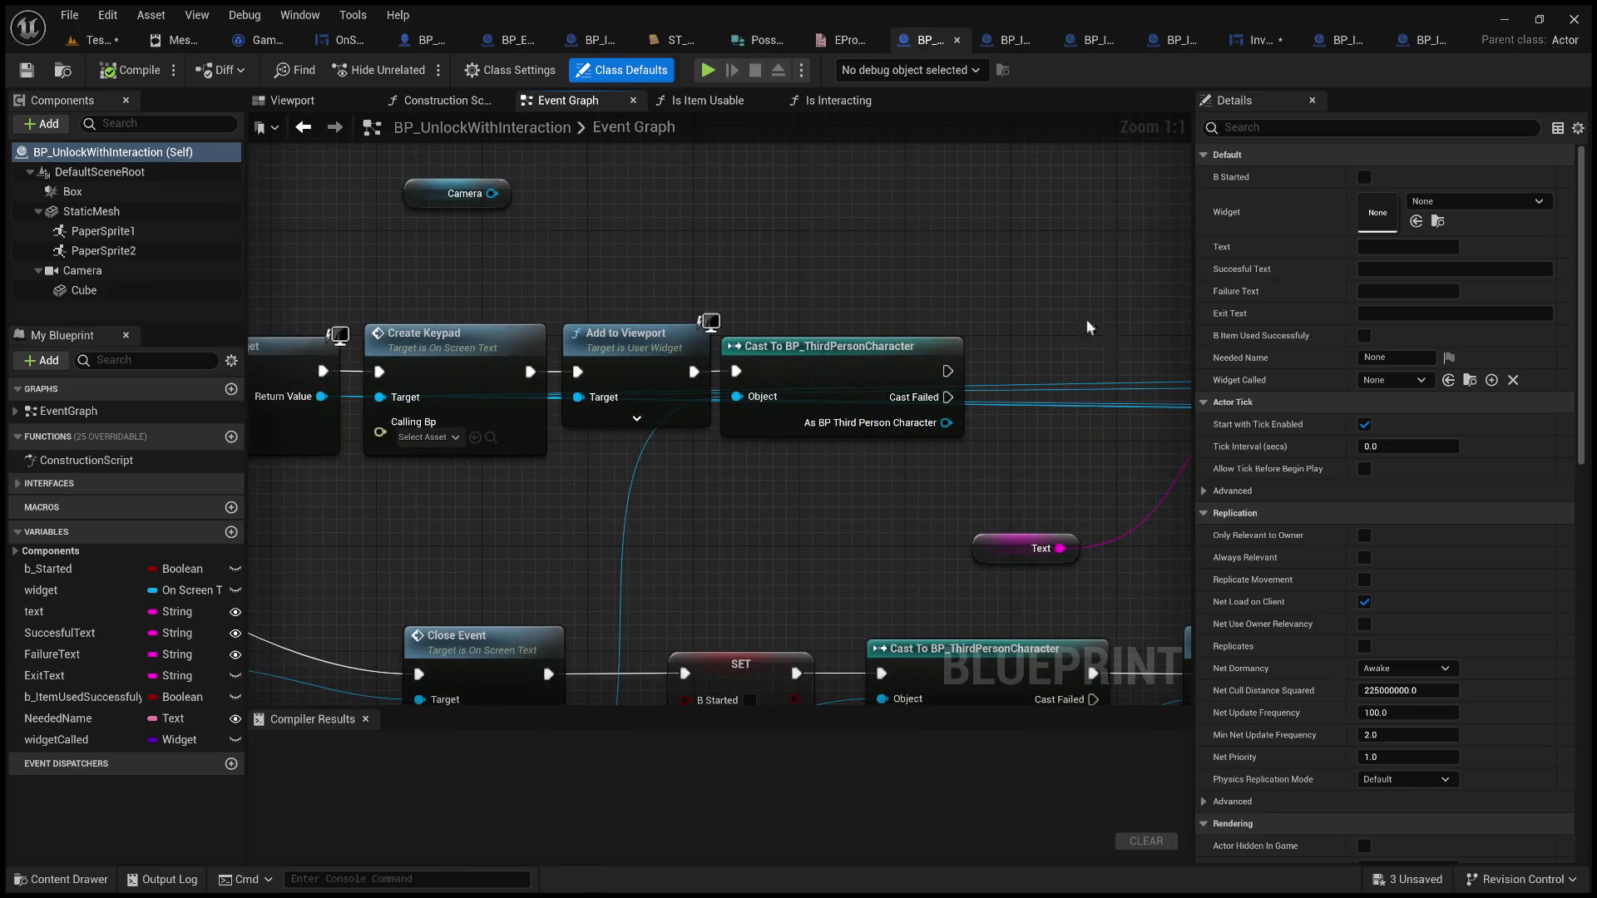
Examine BP_ItemUsedOn's Event Usable Object Check logic, briefly selecting its literal, Needed Name and comparison nodes
{"action": "left_click", "coordinate": [1007, 40]}
{"action": "scroll", "coordinate": [826, 252], "scroll_direction": "down", "scroll_amount": 6}
{"action": "scroll", "coordinate": [604, 416], "scroll_direction": "up", "scroll_amount": 3}
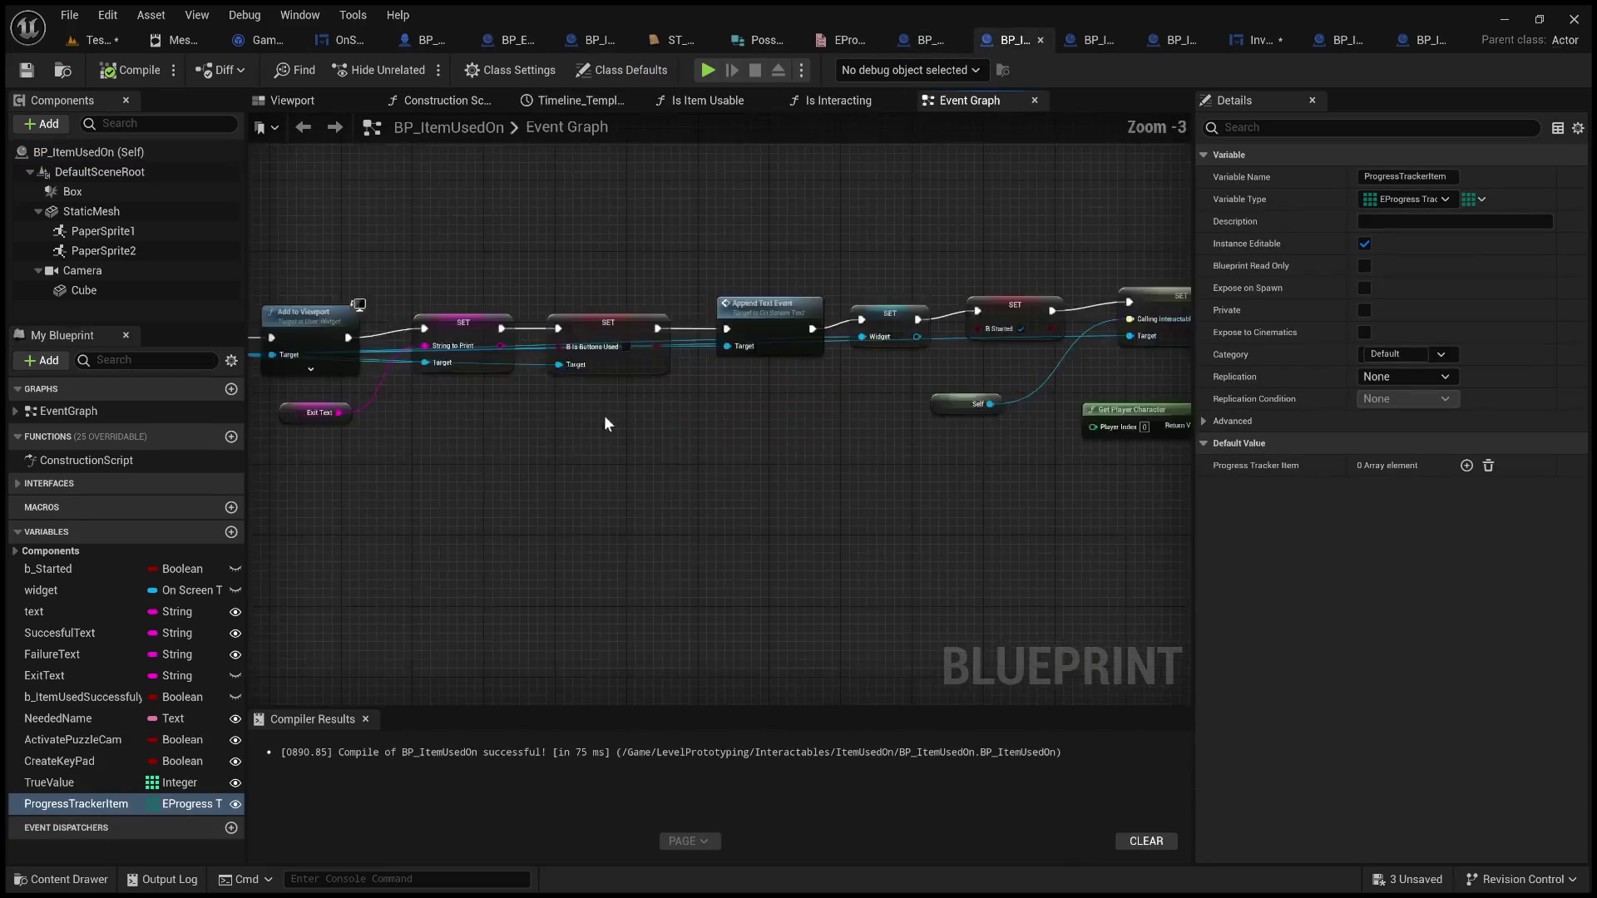
{"action": "mouse_move", "coordinate": [697, 421]}
{"action": "left_mouse_down"}
{"action": "mouse_move", "coordinate": [1025, 452]}
{"action": "mouse_move", "coordinate": [1319, 336]}
{"action": "mouse_move", "coordinate": [1596, 387]}
{"action": "left_mouse_up"}
{"action": "left_click_drag", "start_coordinate": [641, 420], "coordinate": [739, 421]}
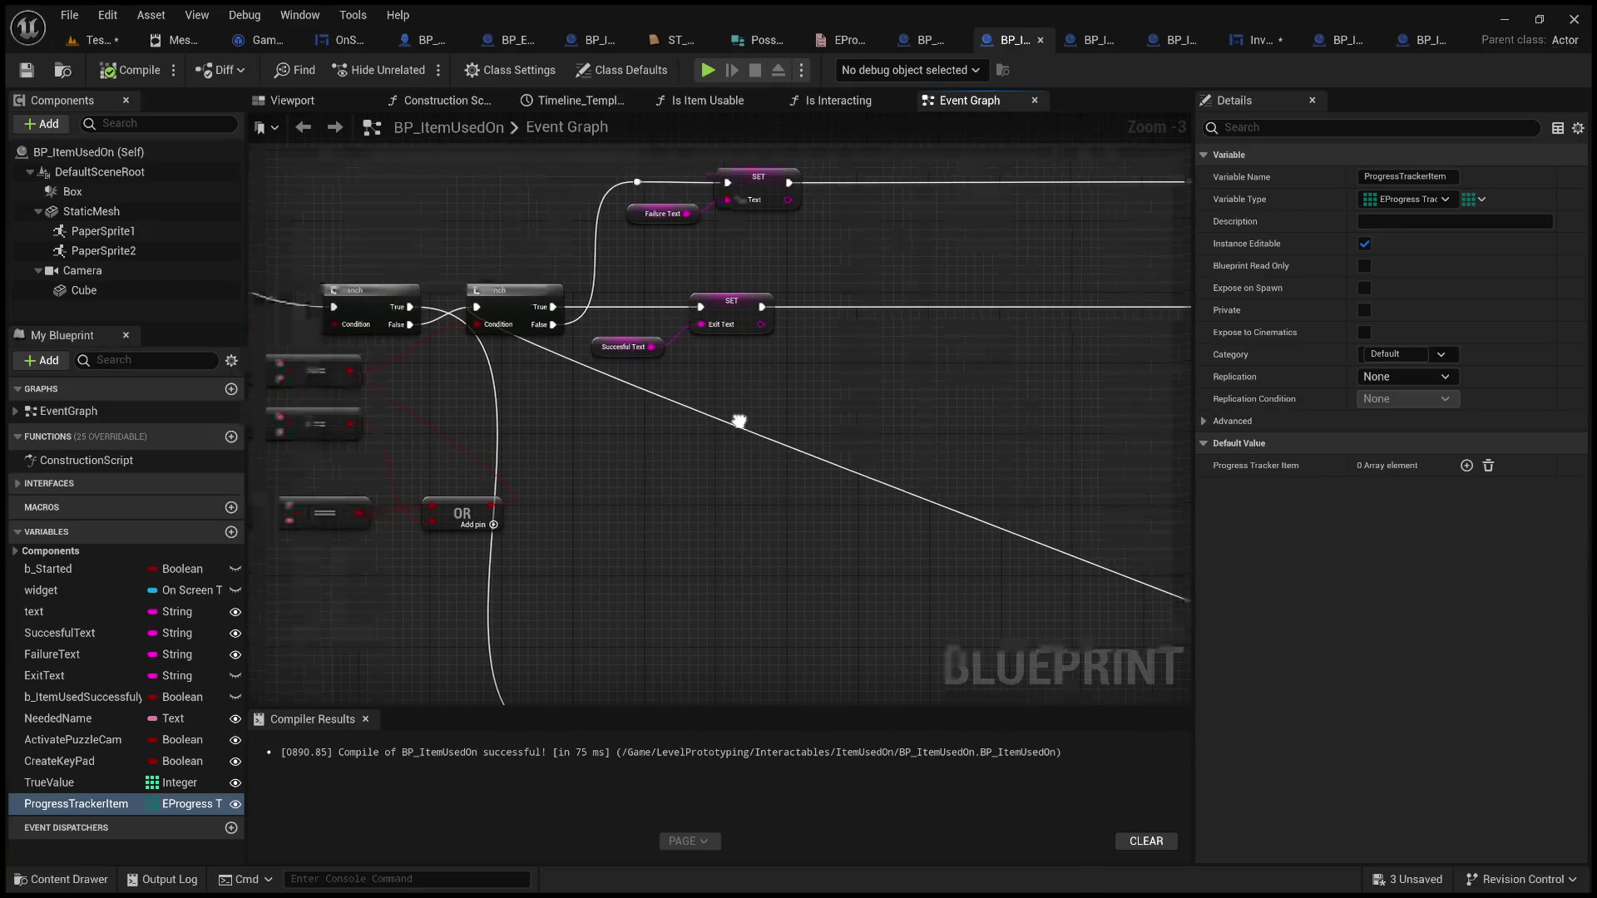
{"action": "mouse_move", "coordinate": [671, 468]}
{"action": "left_mouse_down"}
{"action": "mouse_move", "coordinate": [798, 463]}
{"action": "mouse_move", "coordinate": [1009, 493]}
{"action": "left_mouse_up"}
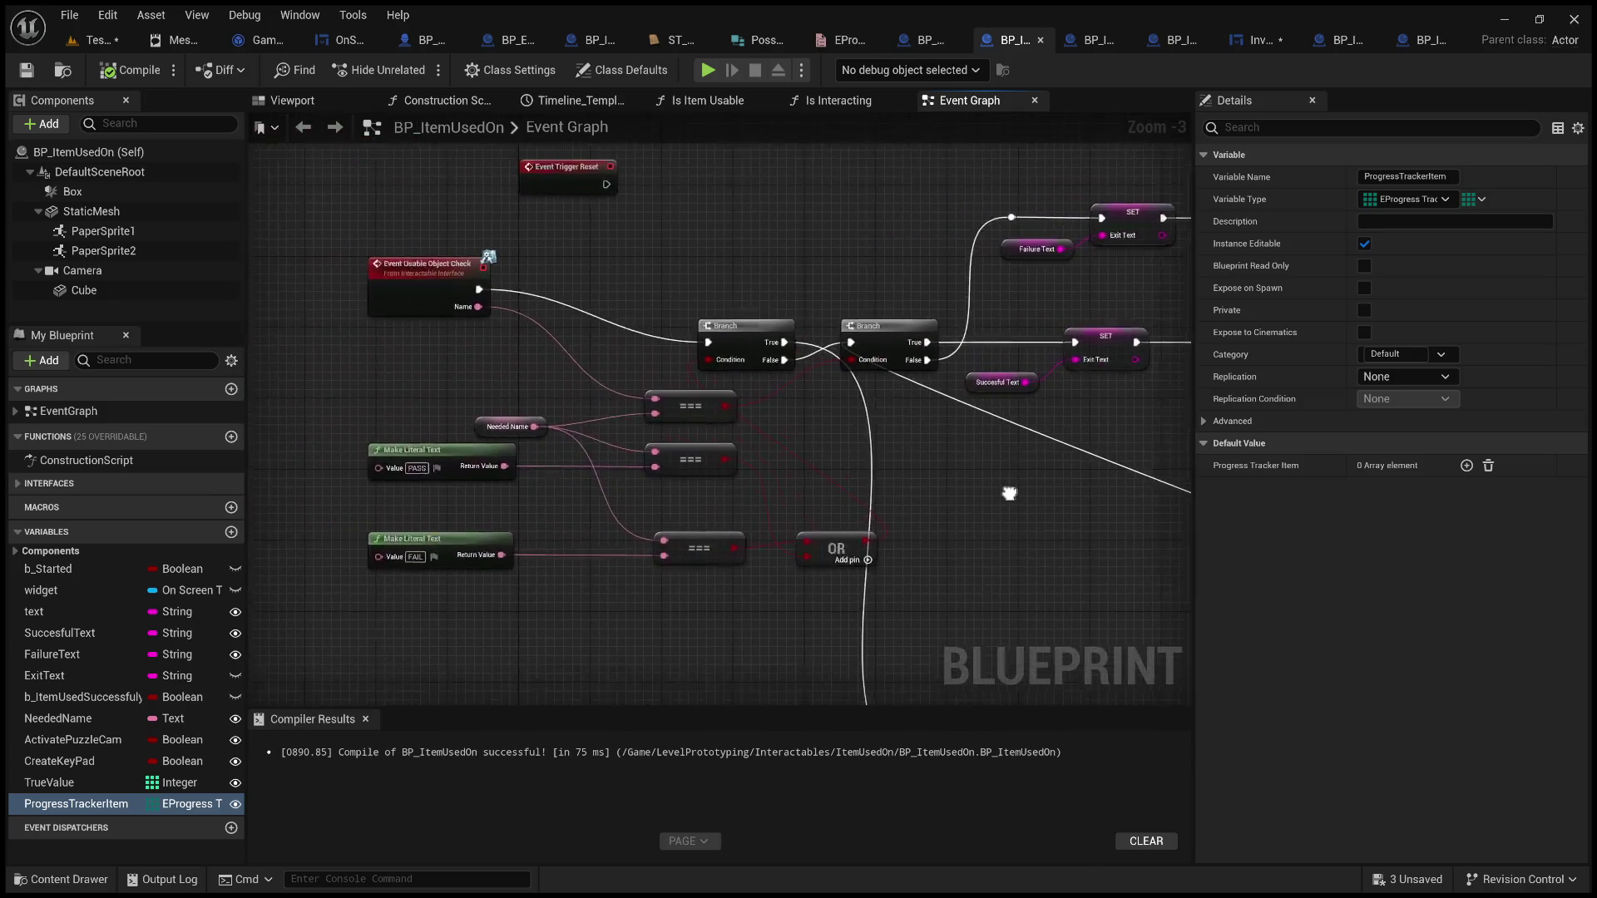
{"action": "scroll", "coordinate": [746, 461], "scroll_direction": "up", "scroll_amount": 3}
{"action": "mouse_move", "coordinate": [751, 451]}
{"action": "left_mouse_down"}
{"action": "mouse_move", "coordinate": [849, 435]}
{"action": "mouse_move", "coordinate": [962, 459]}
{"action": "left_mouse_up"}
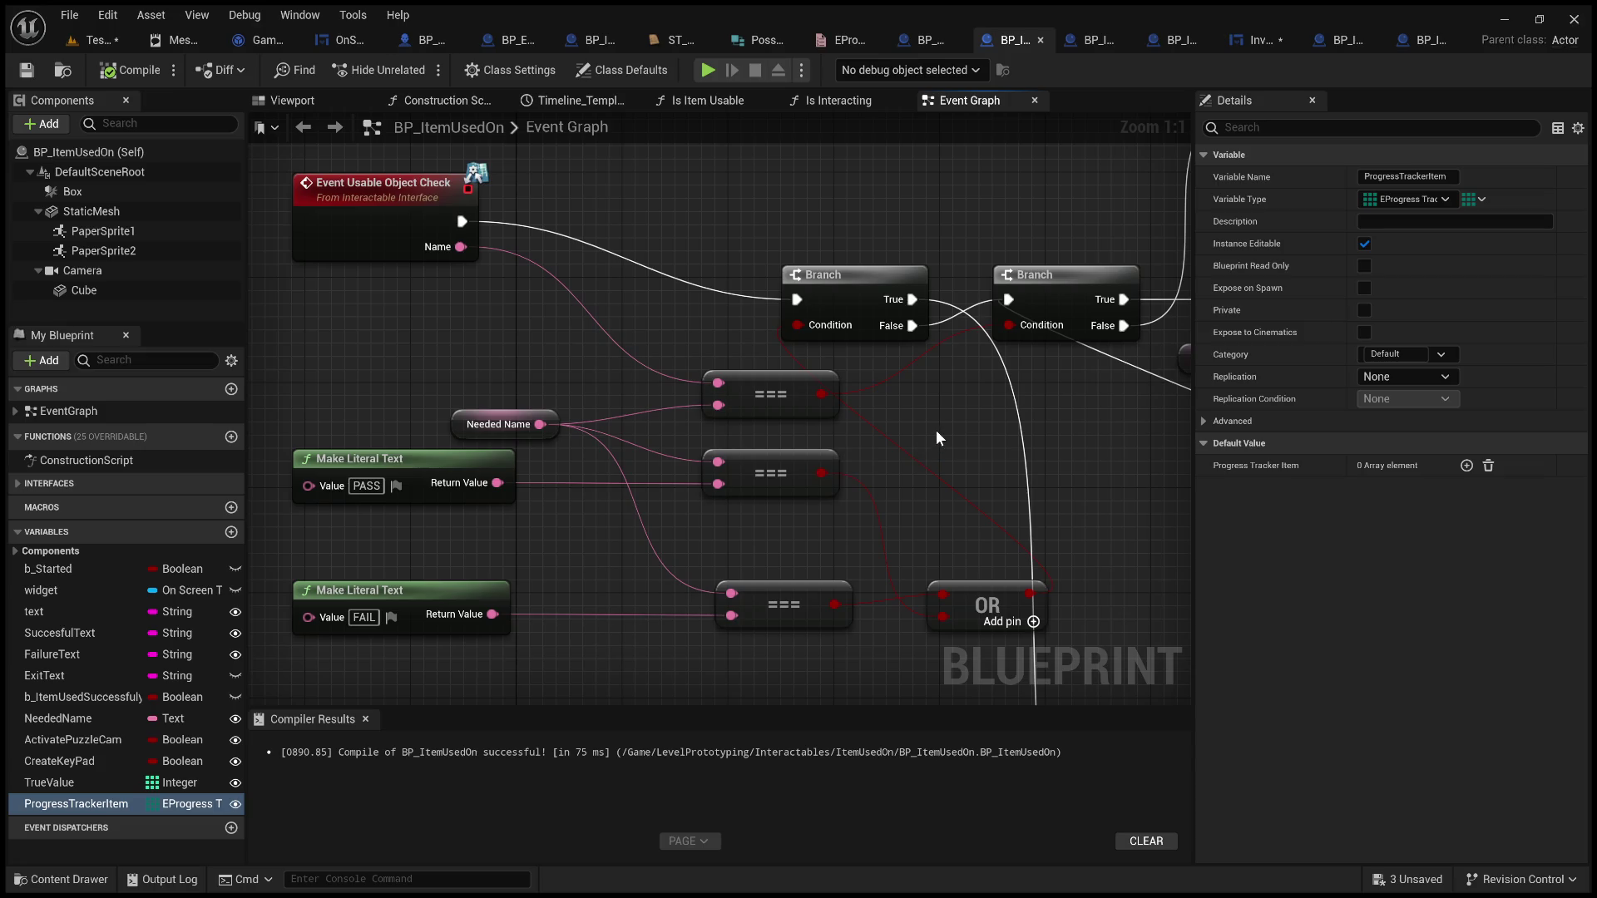
{"action": "mouse_move", "coordinate": [251, 366]}
{"action": "left_mouse_down"}
{"action": "mouse_move", "coordinate": [661, 606]}
{"action": "mouse_move", "coordinate": [872, 661]}
{"action": "left_mouse_up"}
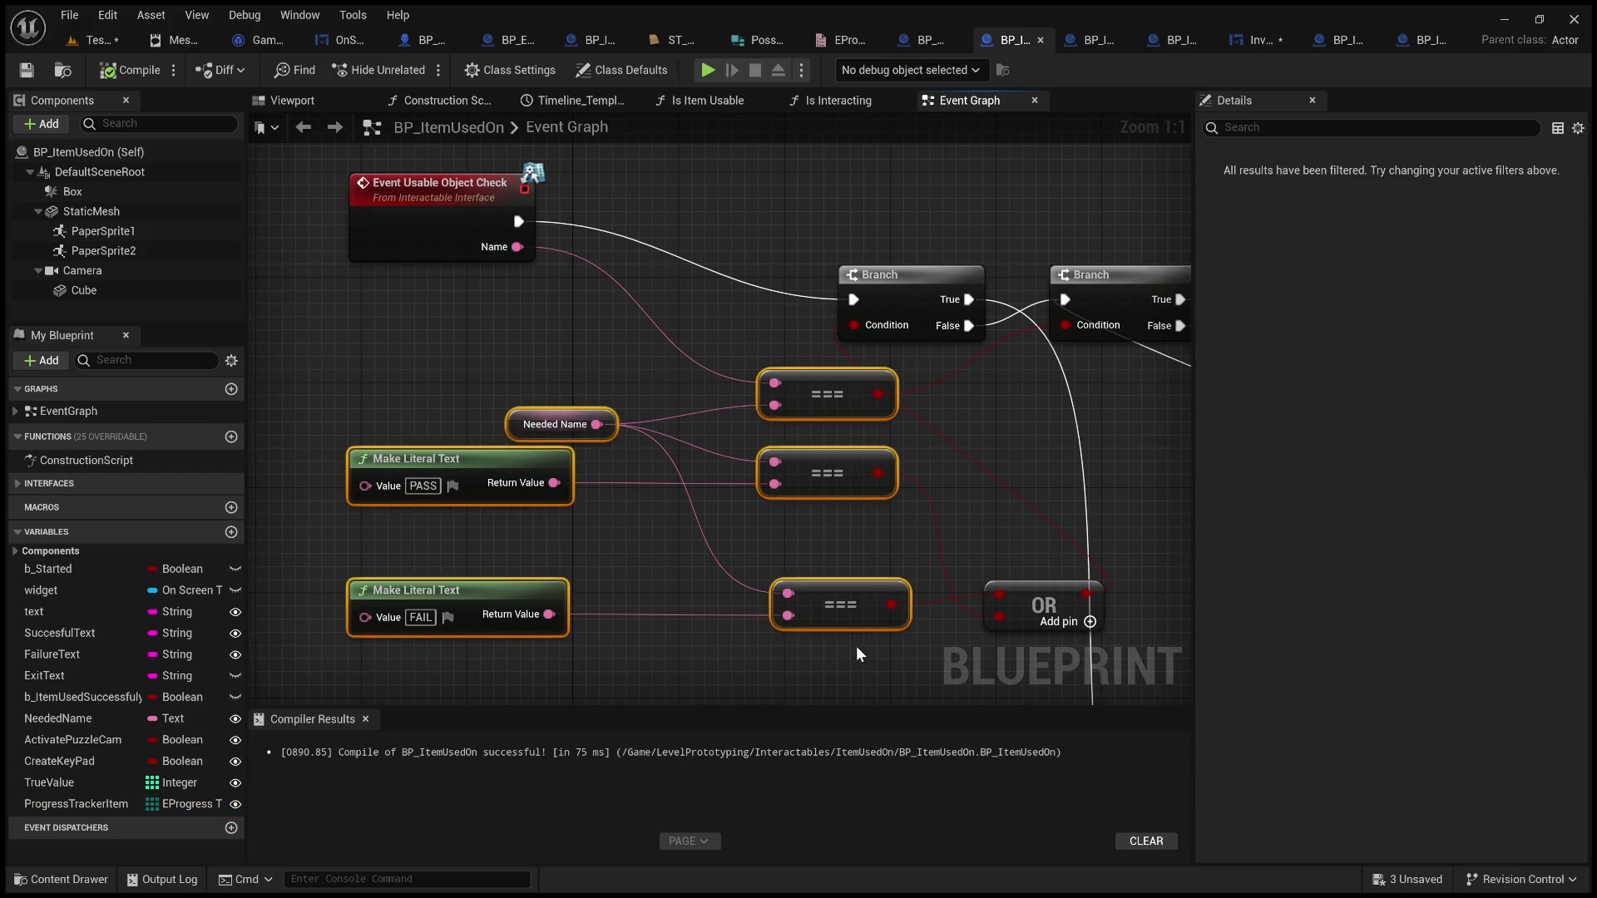
{"action": "left_click", "coordinate": [401, 356]}
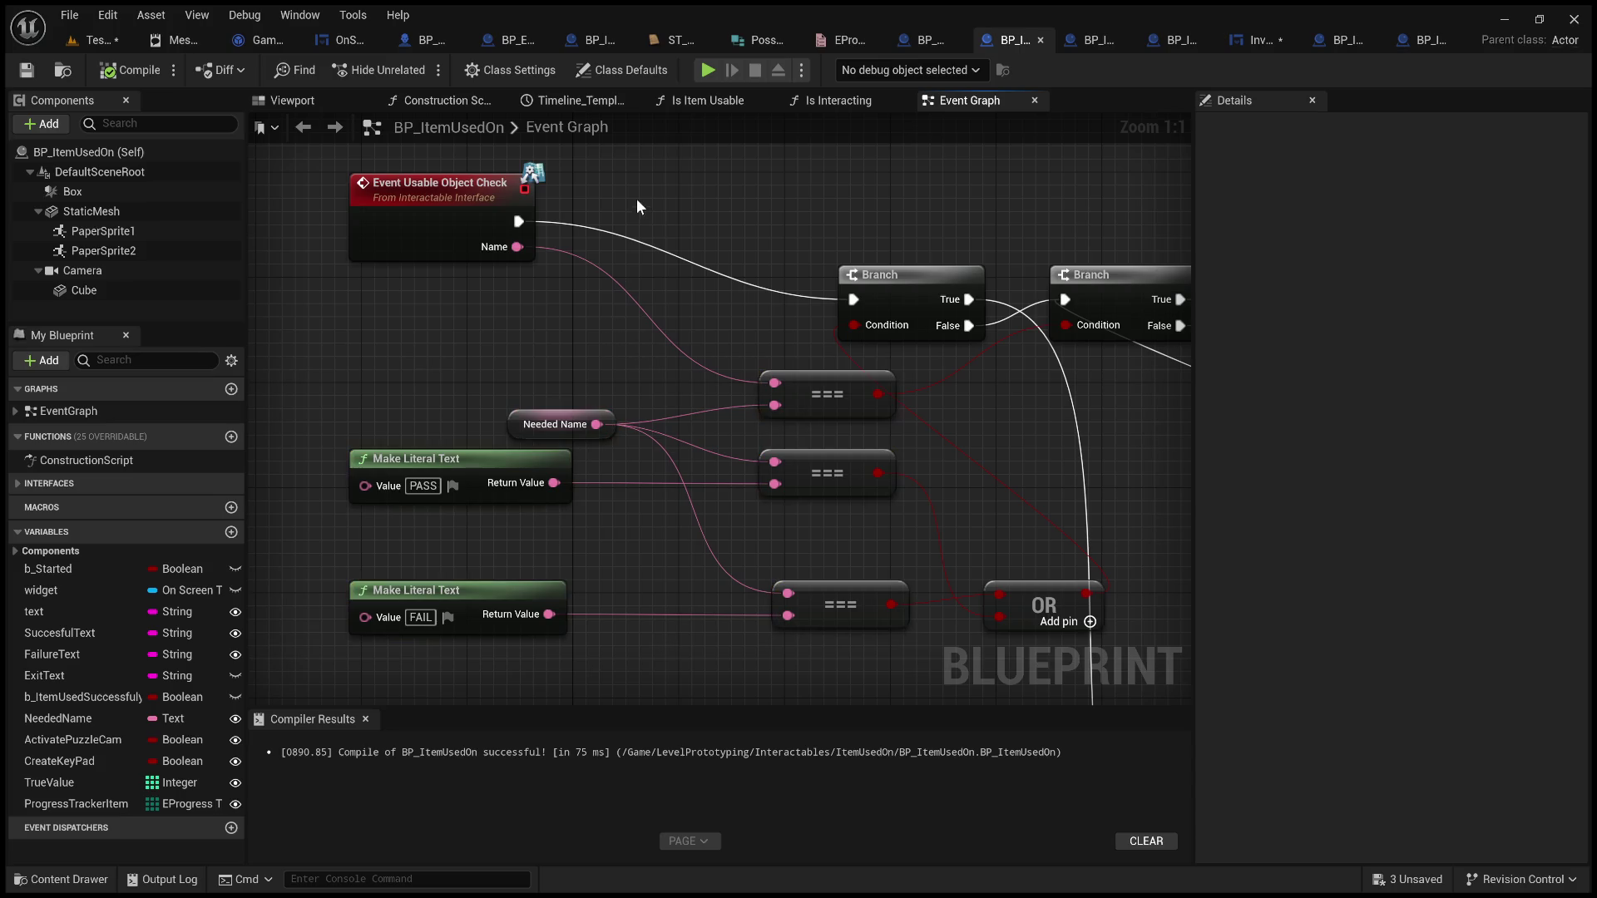
{"action": "left_click", "coordinate": [915, 43]}
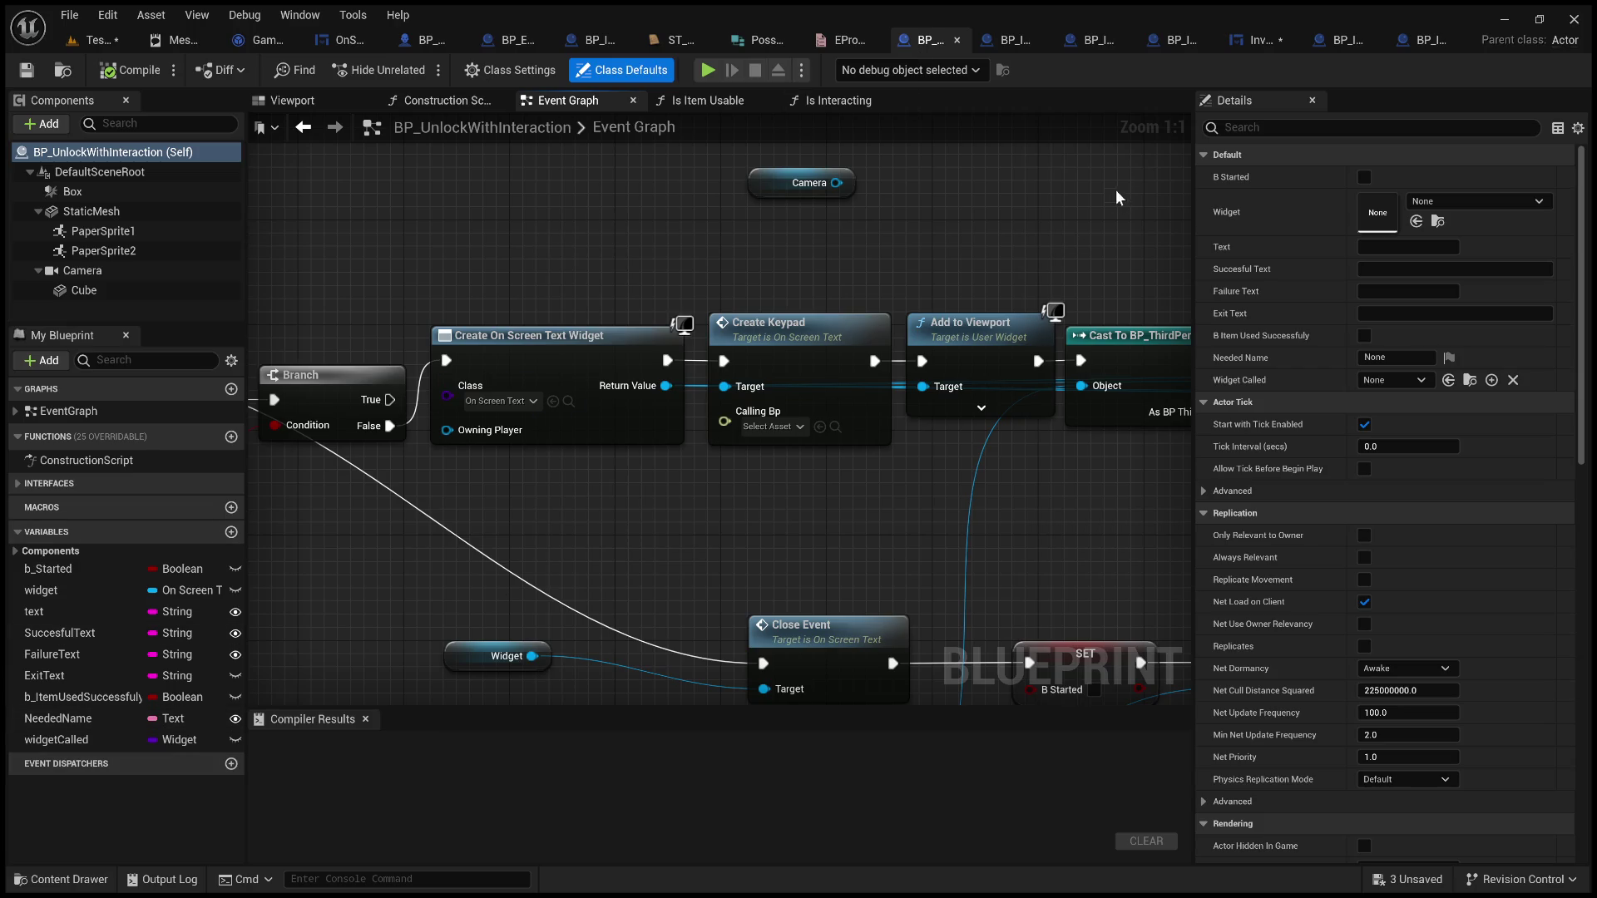
Add a new variable named ProgressTrackerItem to BP_UnlockWithInteraction
{"action": "left_click", "coordinate": [231, 533]}
{"action": "type", "text": "P"}
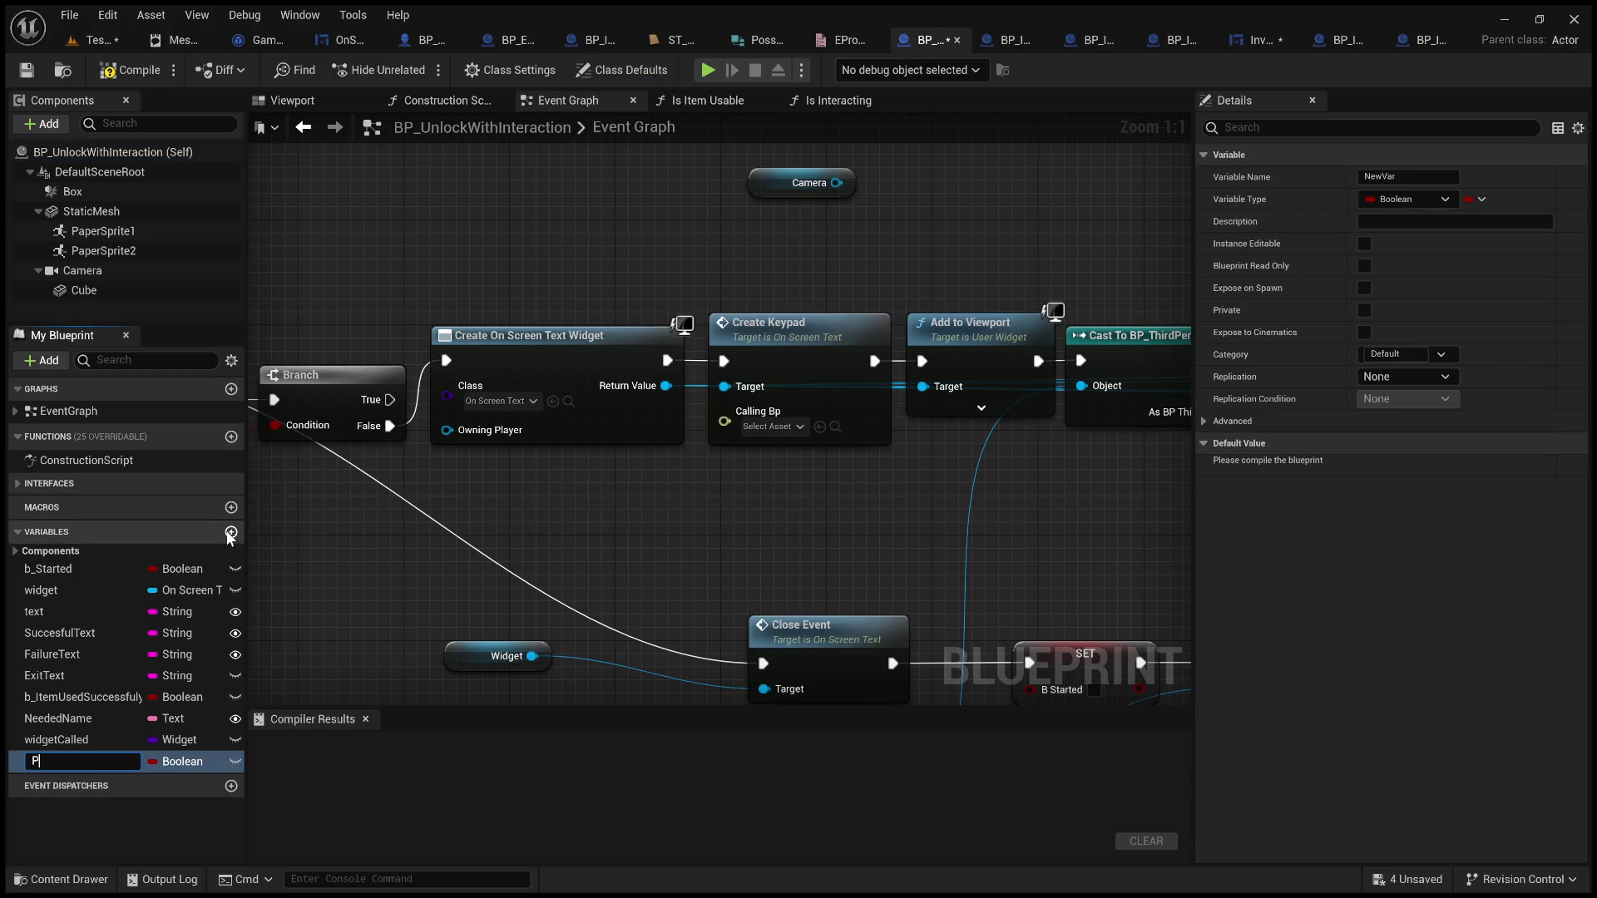
{"action": "type", "text": "rogressTracker"}
{"action": "left_click", "coordinate": [1013, 40]}
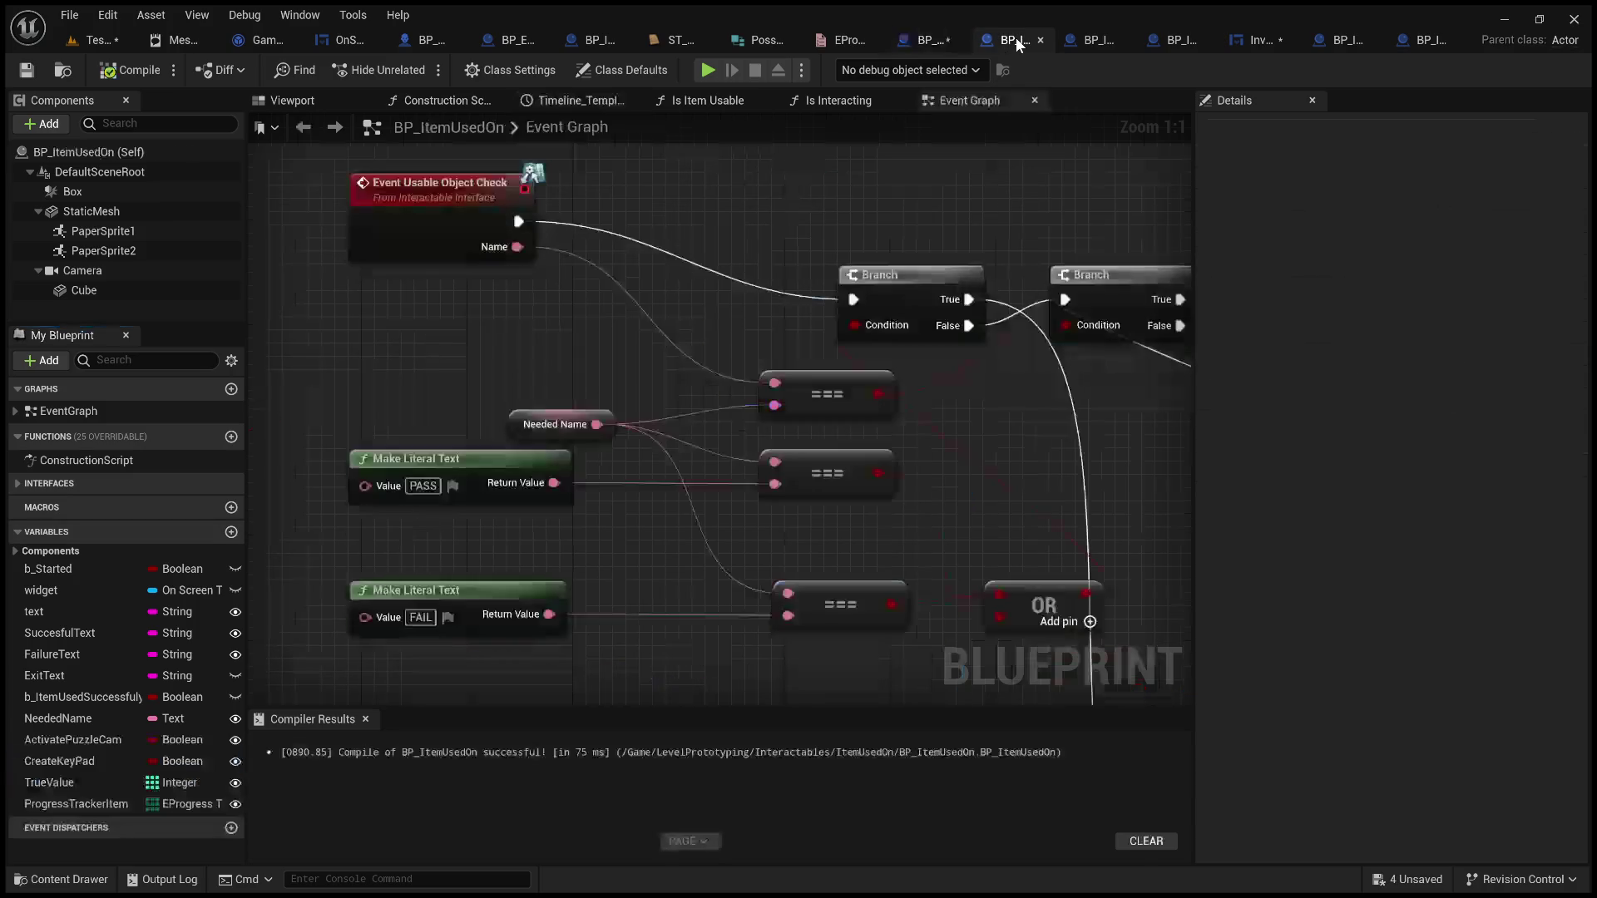
{"action": "left_click", "coordinate": [928, 40]}
{"action": "double_click", "coordinate": [102, 764]}
{"action": "left_click", "coordinate": [102, 763]}
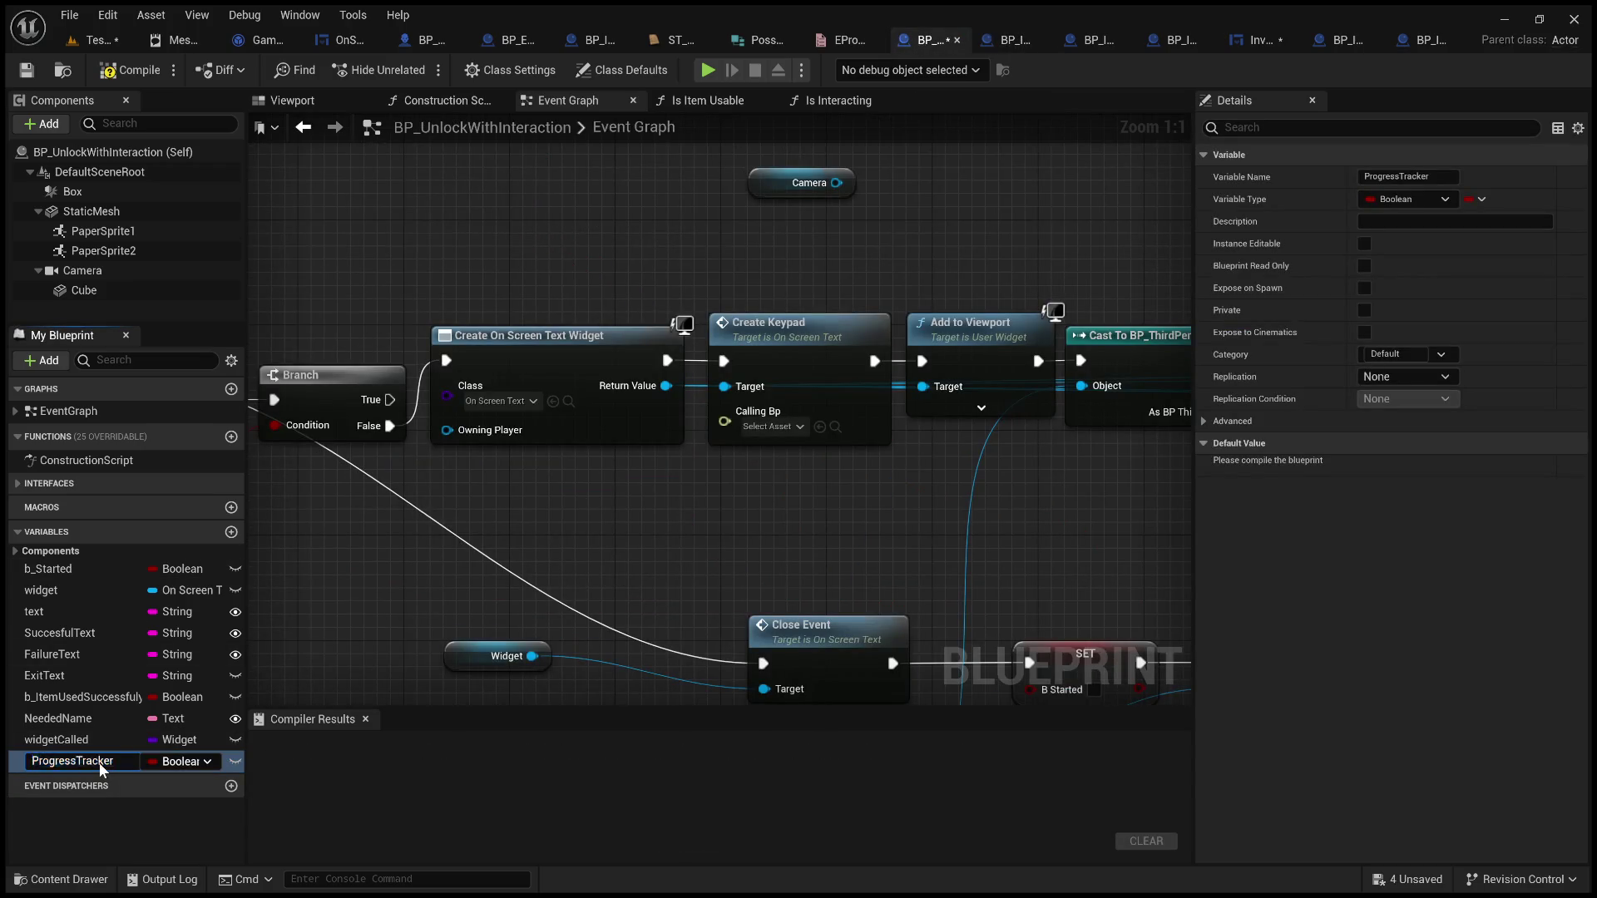
{"action": "type", "text": "m"}
{"action": "key", "text": "Return"}
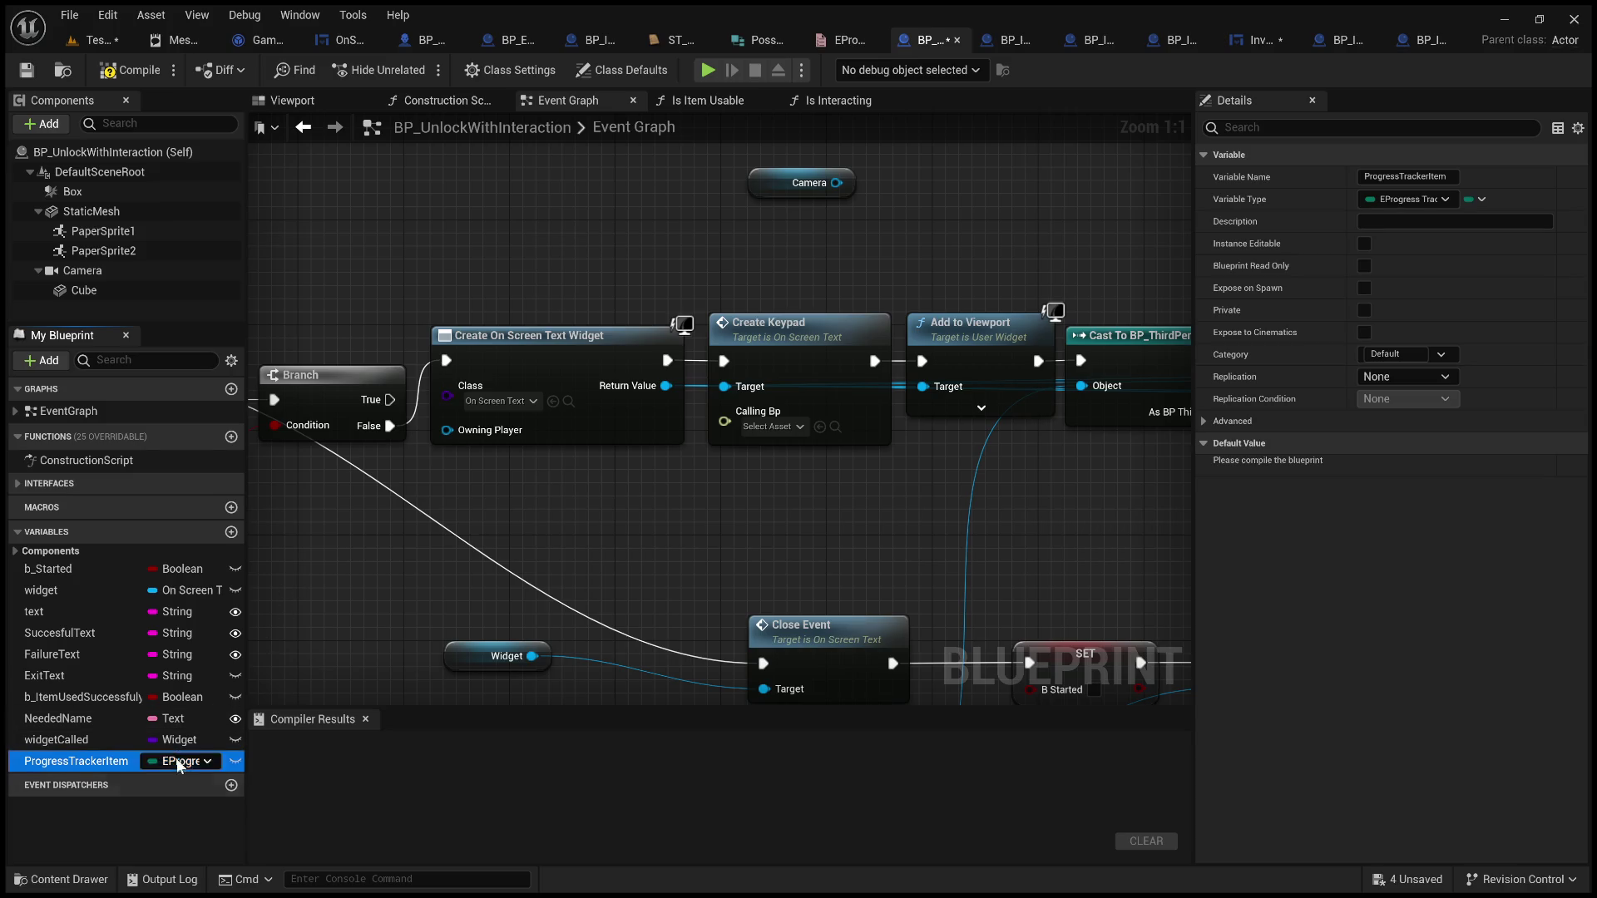
Make ProgressTrackerItem instance editable and an array, then compile the blueprint
{"action": "left_click", "coordinate": [236, 761]}
{"action": "left_click", "coordinate": [1479, 200]}
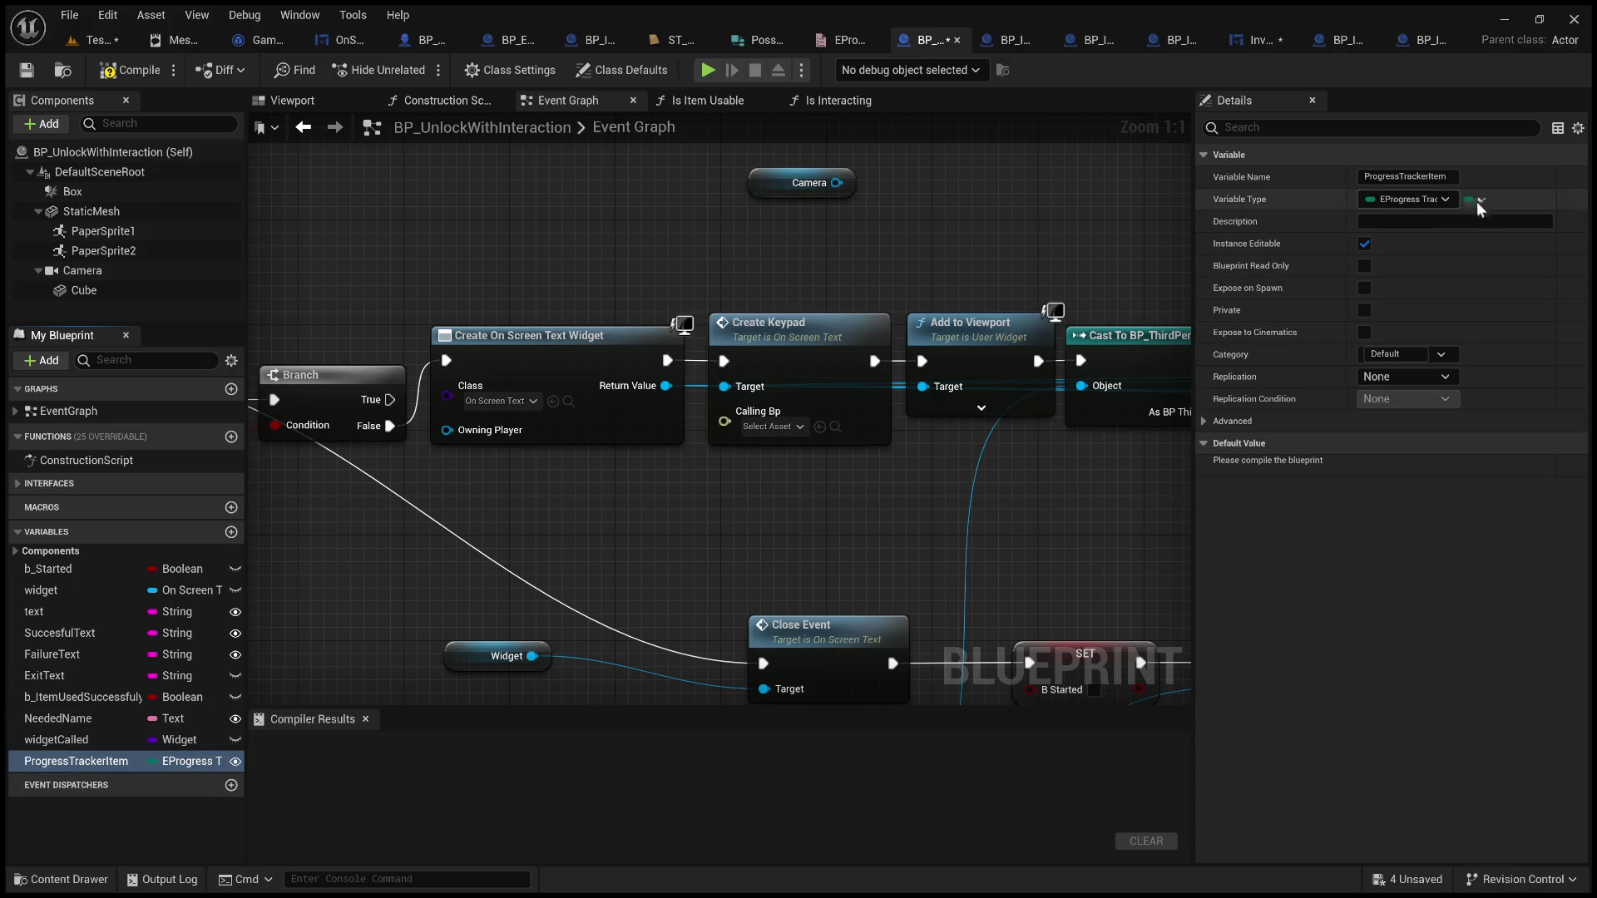
{"action": "left_click", "coordinate": [1489, 235]}
{"action": "left_click", "coordinate": [125, 70]}
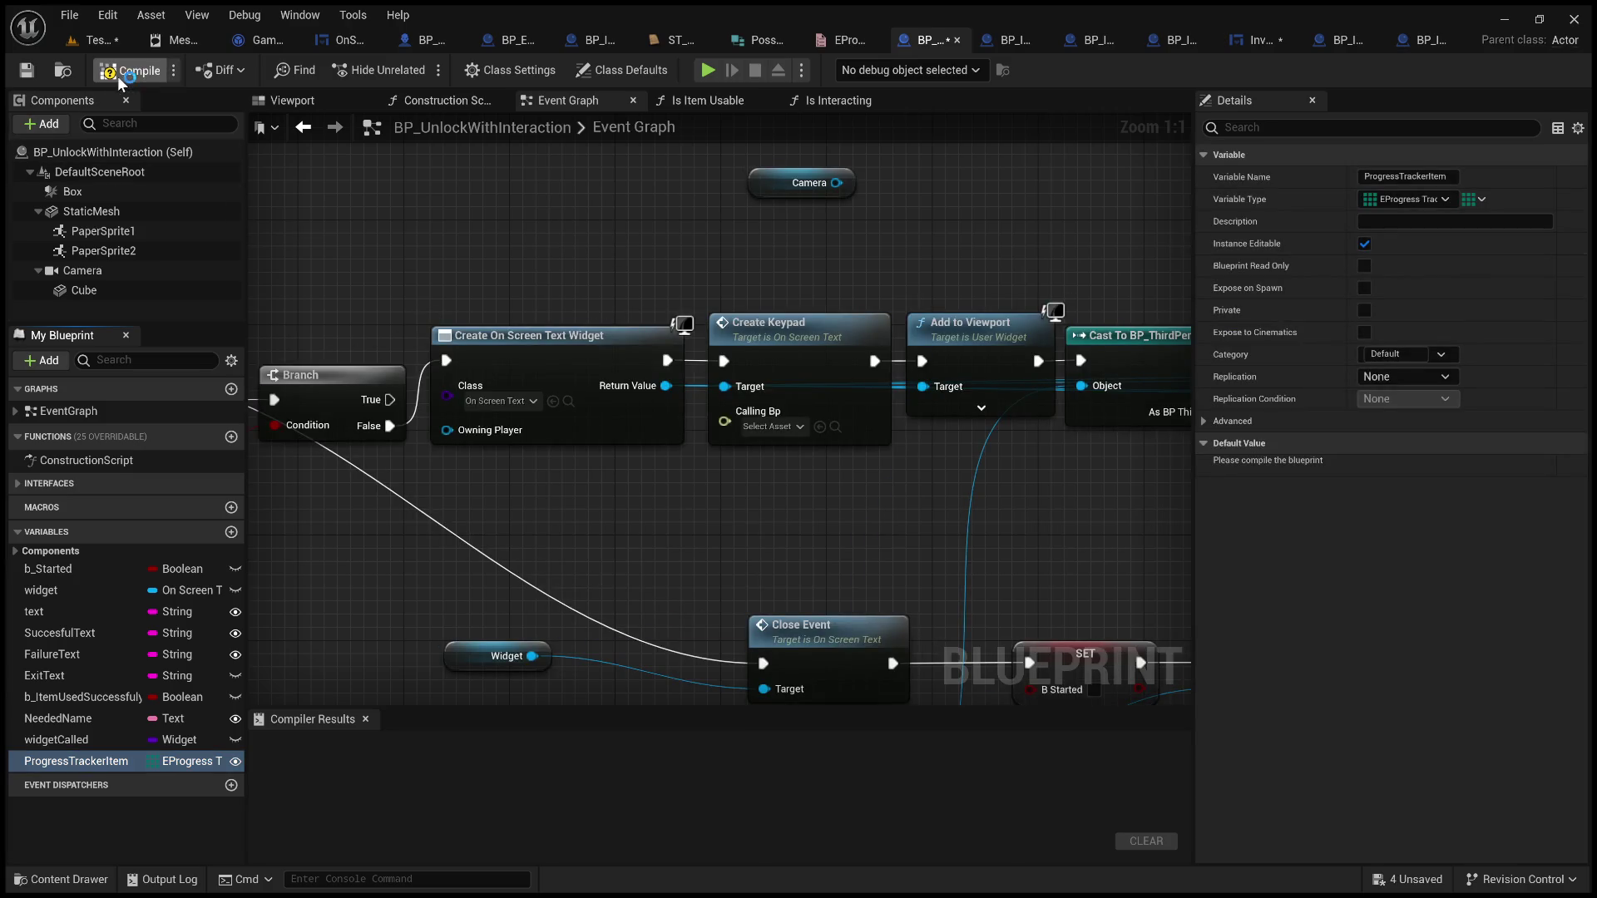
{"action": "left_click", "coordinate": [27, 69]}
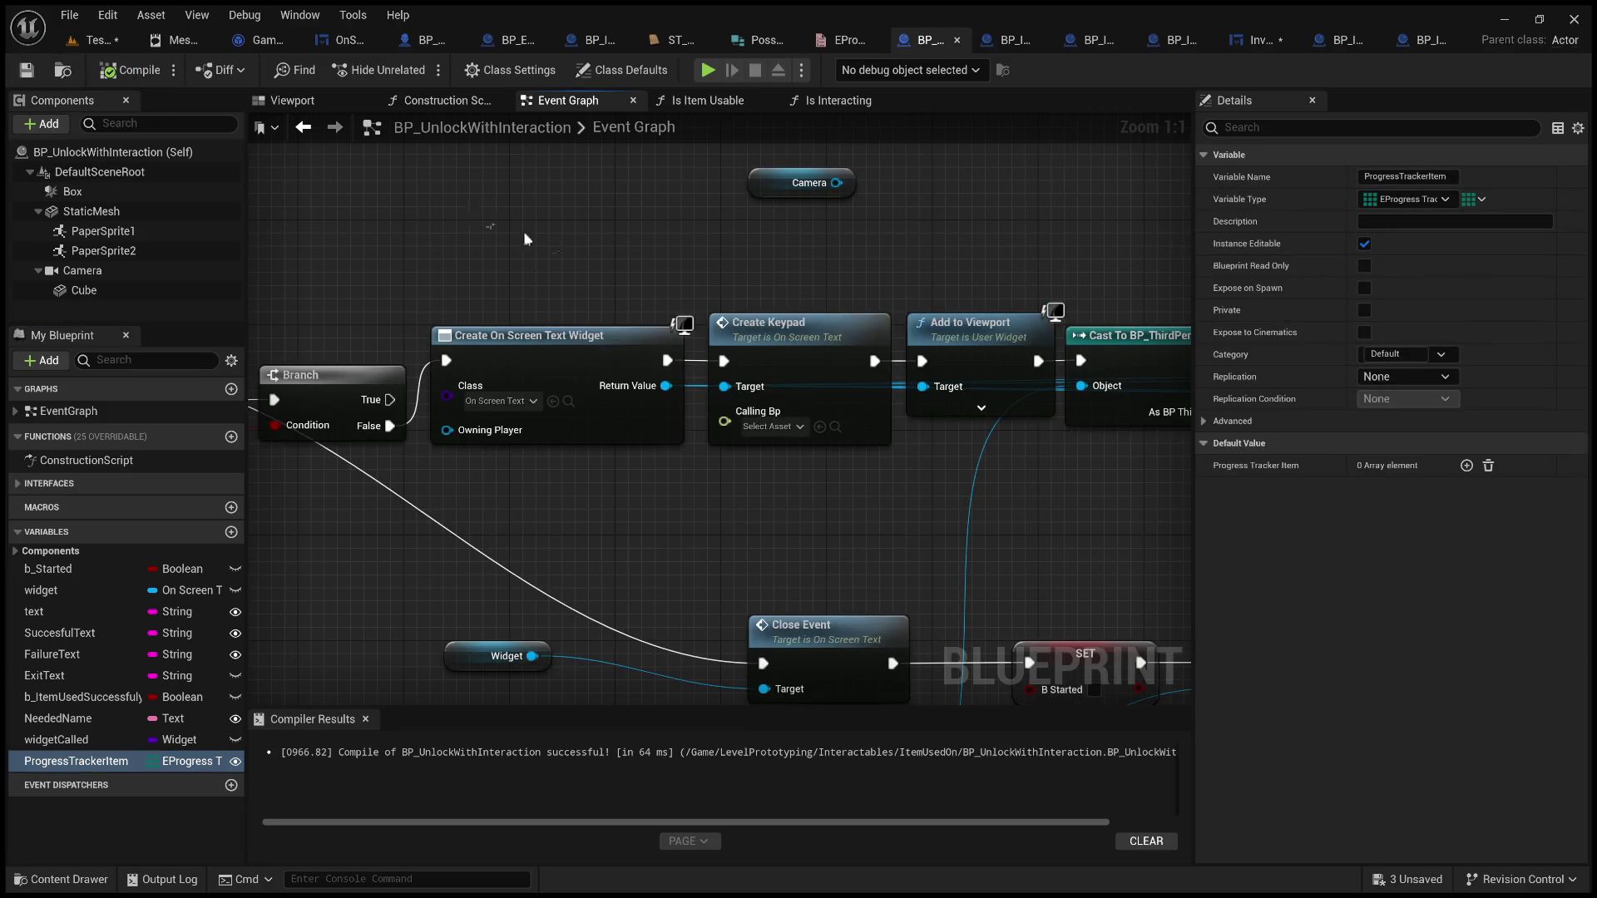
Return to BP_ItemUsedOn and pan until its whole node network is in view
{"action": "scroll", "coordinate": [580, 226], "scroll_direction": "down", "scroll_amount": 3}
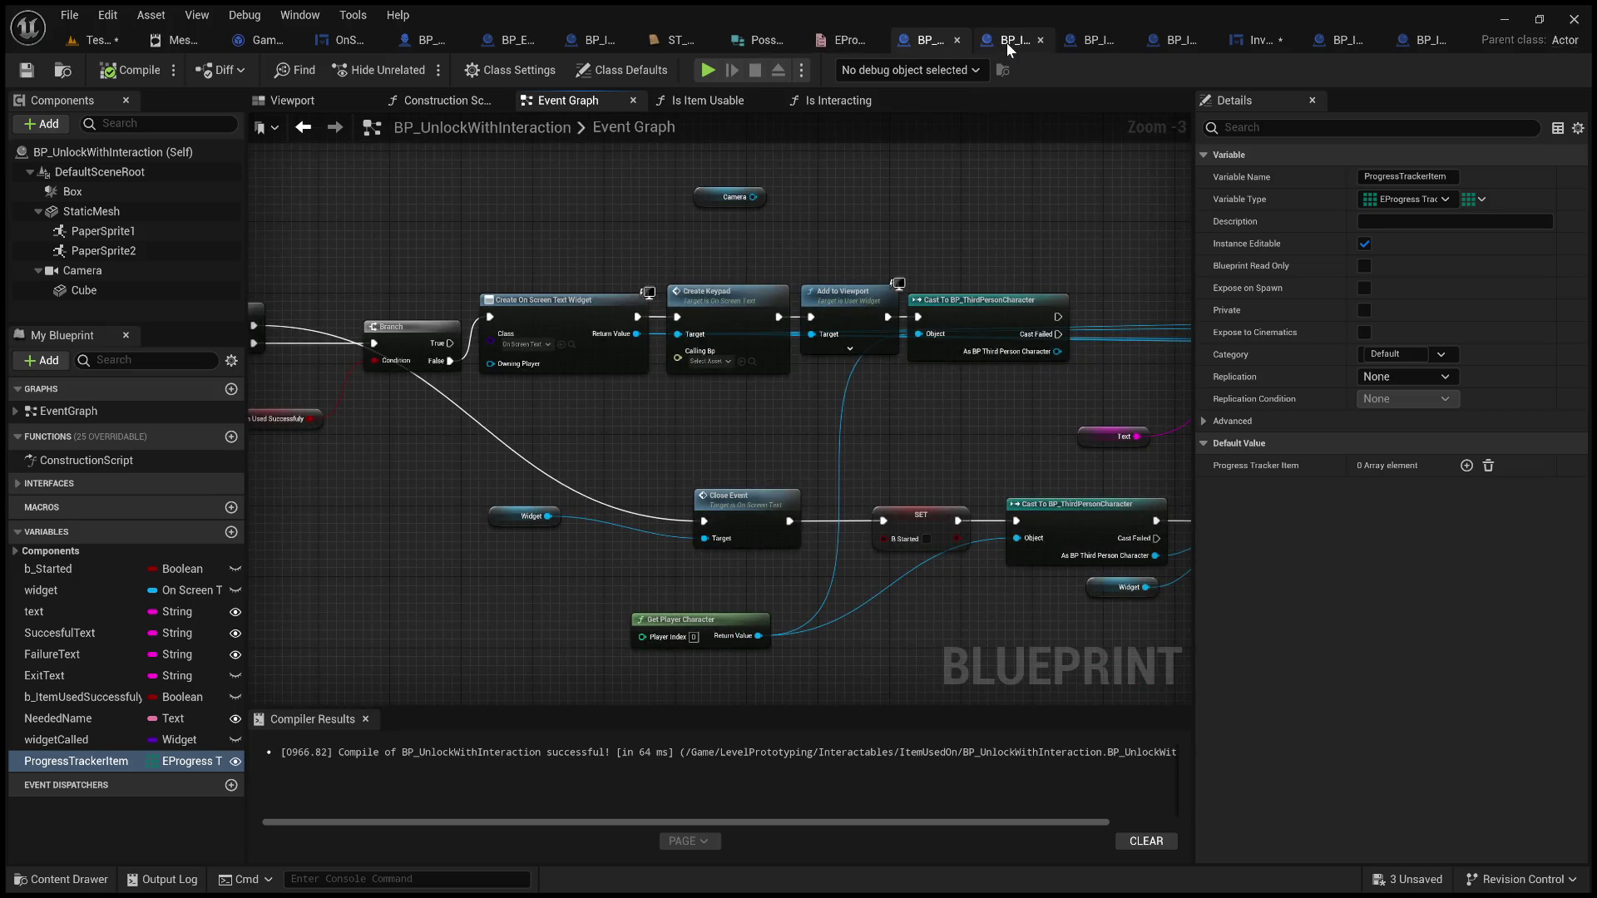
{"action": "left_click", "coordinate": [1007, 42]}
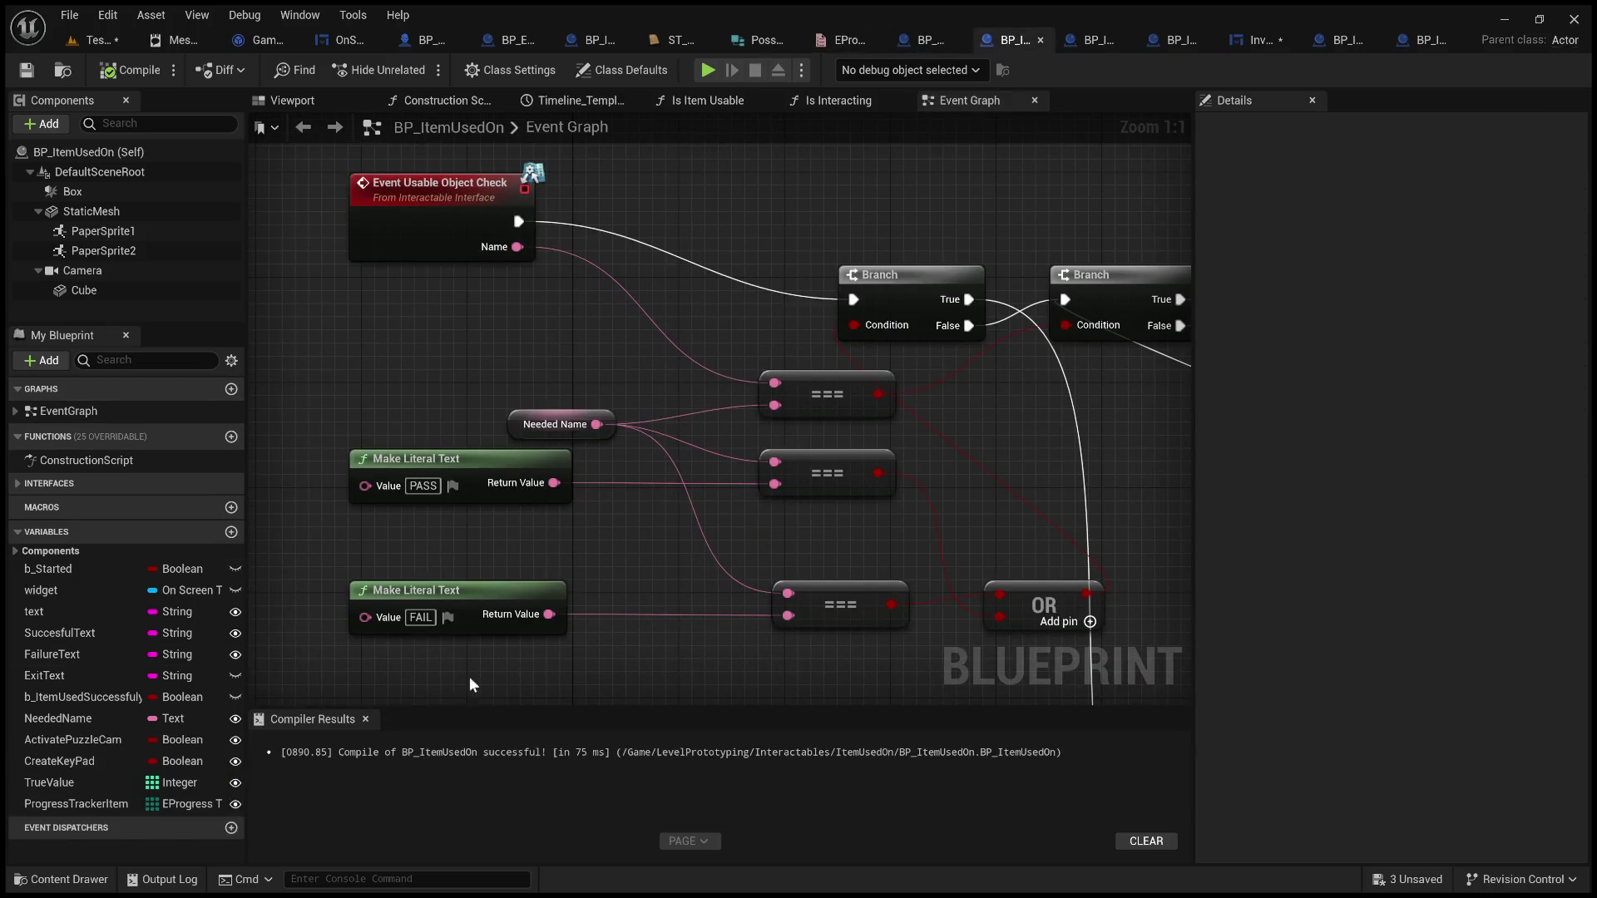
{"action": "scroll", "coordinate": [843, 508], "scroll_direction": "down", "scroll_amount": 5}
{"action": "mouse_move", "coordinate": [843, 508]}
{"action": "left_mouse_down"}
{"action": "mouse_move", "coordinate": [716, 416]}
{"action": "mouse_move", "coordinate": [592, 431]}
{"action": "mouse_move", "coordinate": [863, 435]}
{"action": "mouse_move", "coordinate": [374, 533]}
{"action": "left_mouse_up"}
{"action": "mouse_move", "coordinate": [469, 390]}
{"action": "left_mouse_down"}
{"action": "mouse_move", "coordinate": [742, 449]}
{"action": "mouse_move", "coordinate": [1105, 439]}
{"action": "mouse_move", "coordinate": [681, 377]}
{"action": "mouse_move", "coordinate": [642, 414]}
{"action": "mouse_move", "coordinate": [656, 316]}
{"action": "left_mouse_up"}
{"action": "scroll", "coordinate": [558, 341], "scroll_direction": "up", "scroll_amount": 5}
{"action": "scroll", "coordinate": [656, 316], "scroll_direction": "down", "scroll_amount": 1}
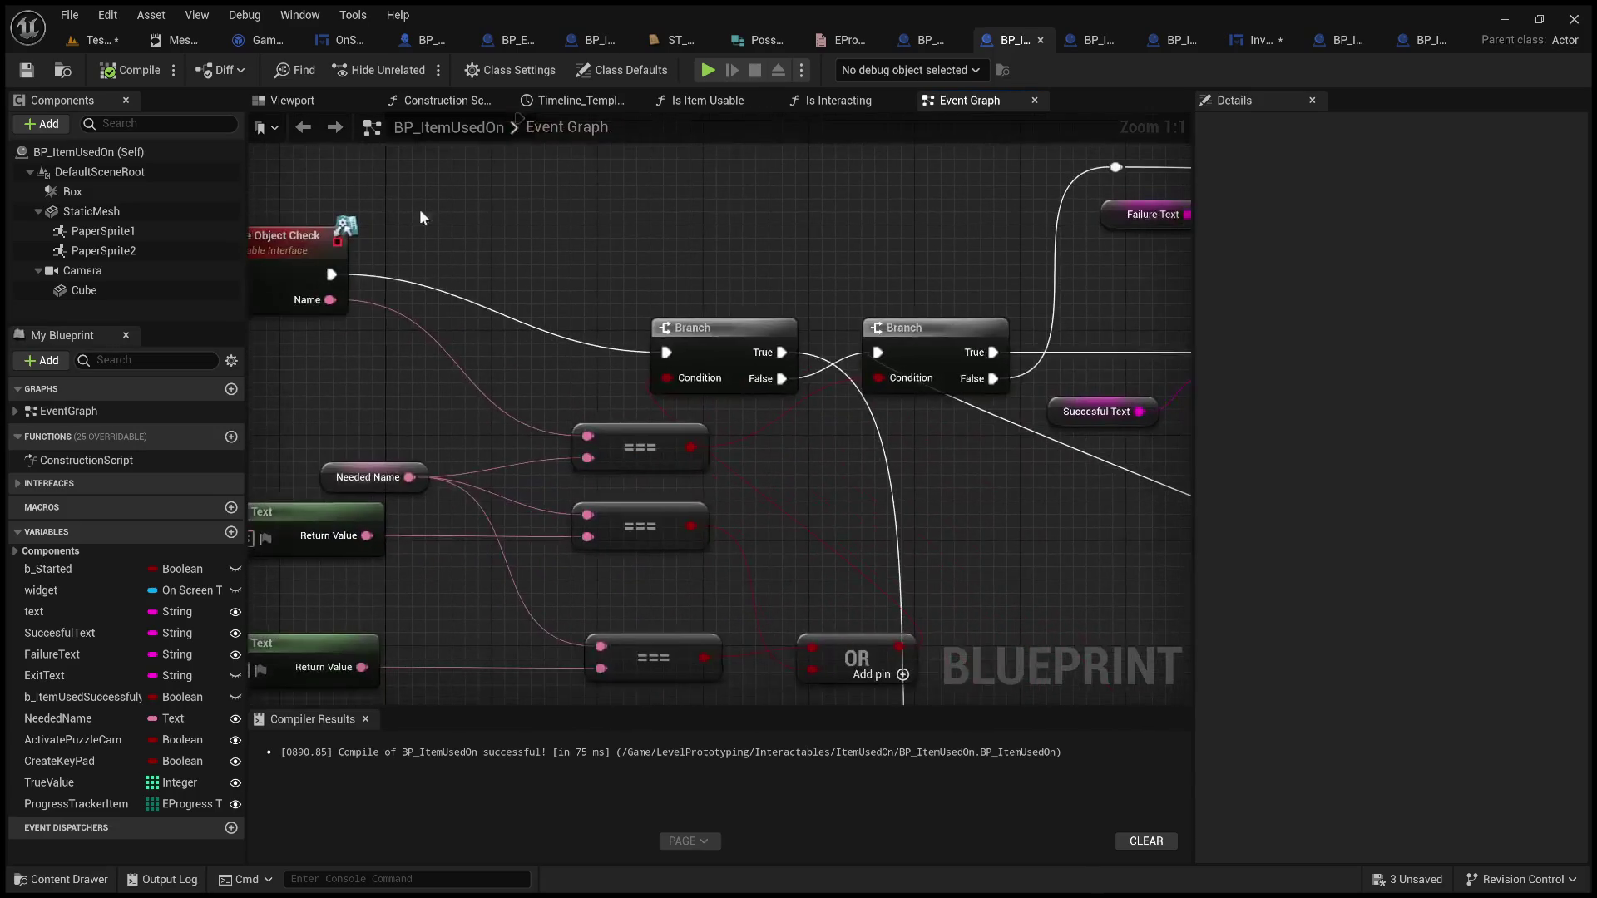
{"action": "scroll", "coordinate": [631, 267], "scroll_direction": "down", "scroll_amount": 2}
{"action": "mouse_move", "coordinate": [747, 371]}
{"action": "left_mouse_down"}
{"action": "mouse_move", "coordinate": [724, 339]}
{"action": "mouse_move", "coordinate": [827, 335]}
{"action": "mouse_move", "coordinate": [642, 481]}
{"action": "mouse_move", "coordinate": [716, 438]}
{"action": "mouse_move", "coordinate": [430, 432]}
{"action": "left_mouse_up"}
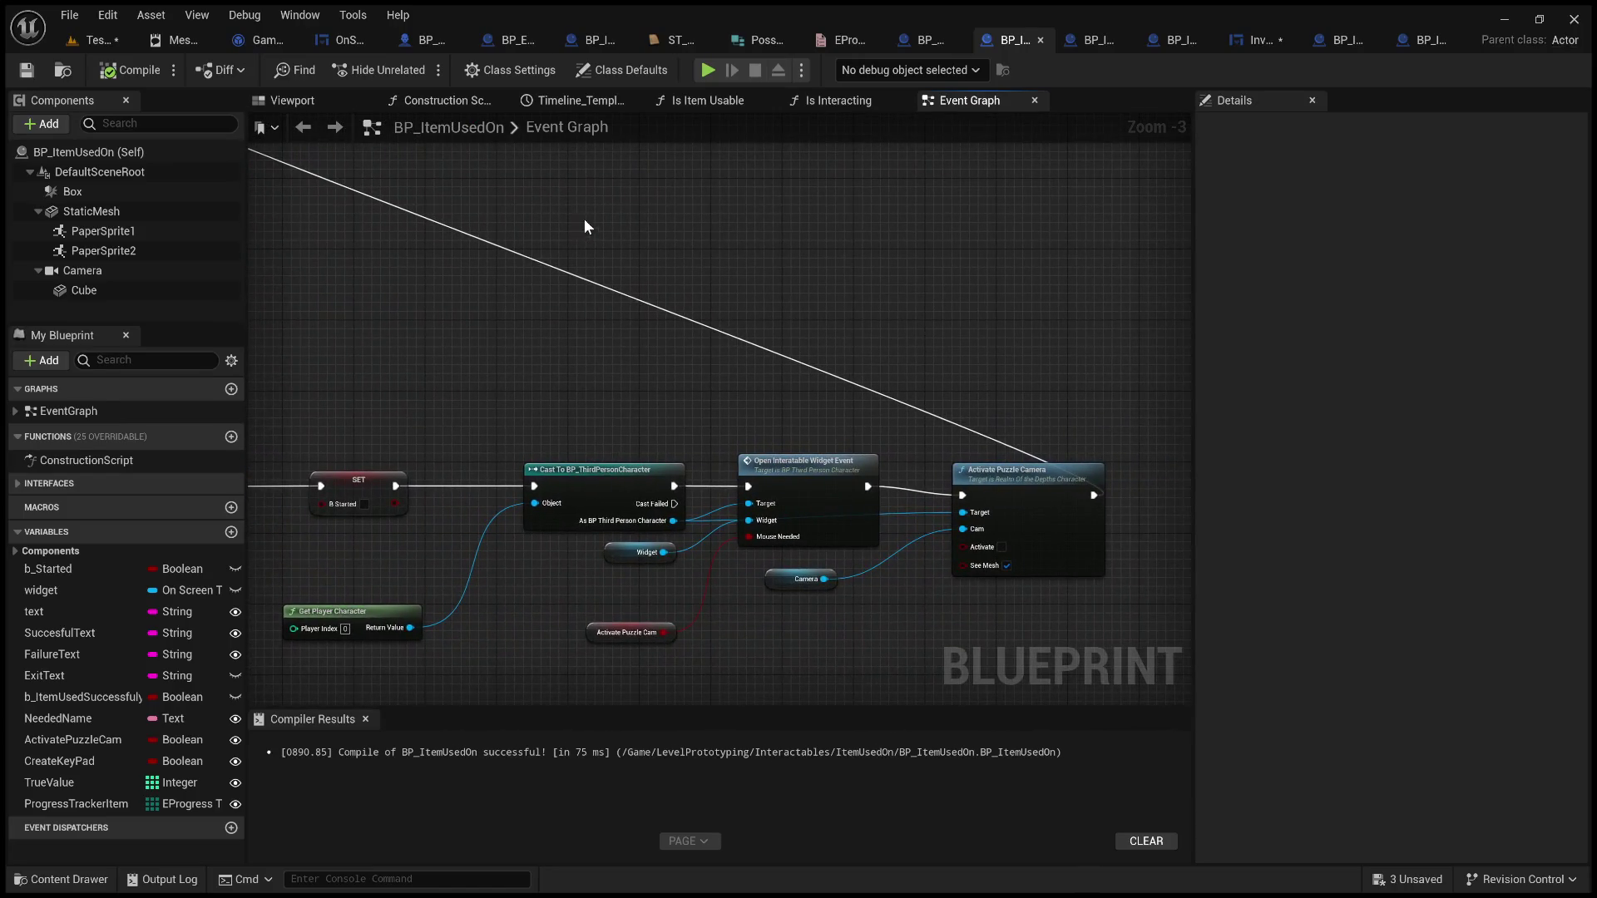
{"action": "left_click_drag", "start_coordinate": [584, 226], "coordinate": [766, 464]}
{"action": "scroll", "coordinate": [941, 613], "scroll_direction": "up", "scroll_amount": 1}
{"action": "scroll", "coordinate": [704, 552], "scroll_direction": "up", "scroll_amount": 1}
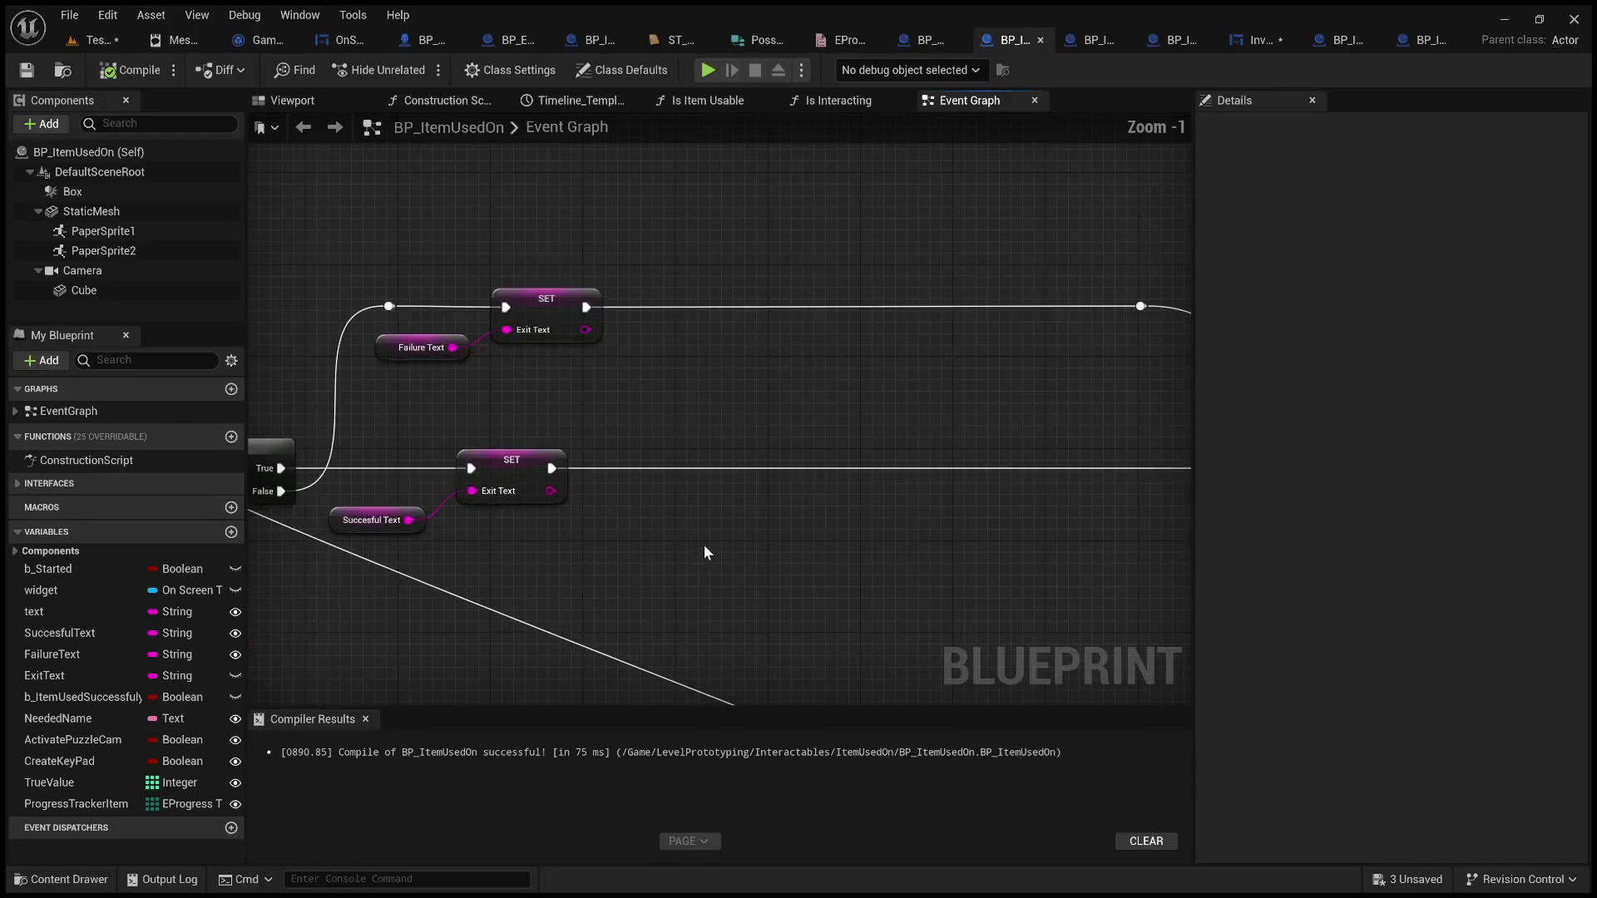
{"action": "left_click_drag", "start_coordinate": [704, 545], "coordinate": [481, 446]}
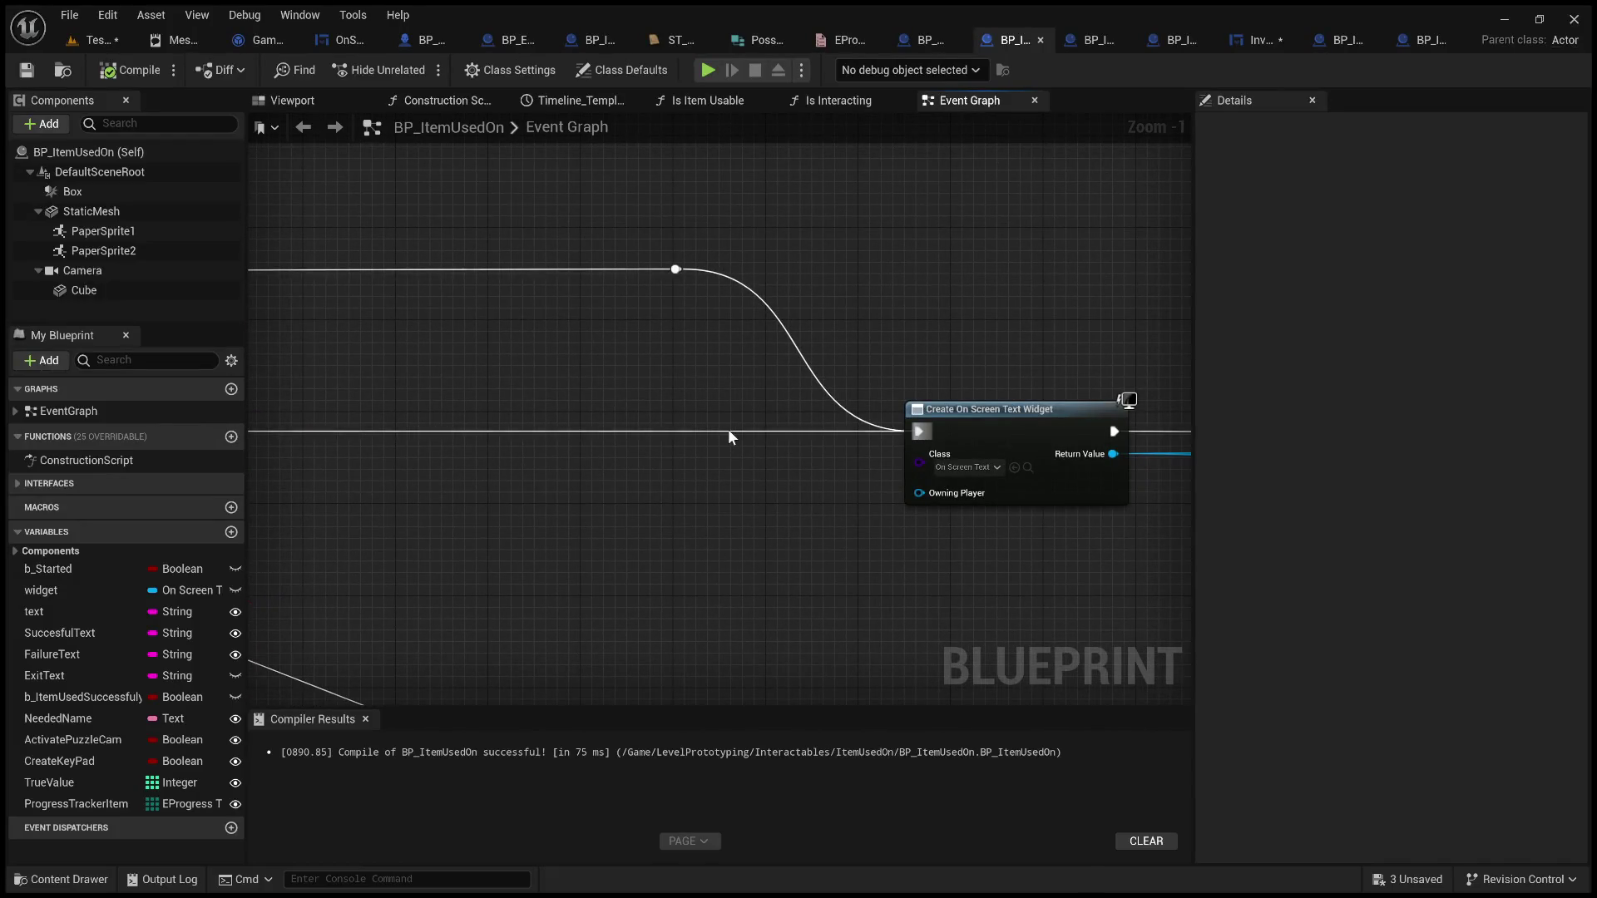
{"action": "mouse_move", "coordinate": [730, 437]}
{"action": "left_mouse_down"}
{"action": "mouse_move", "coordinate": [1094, 433]}
{"action": "mouse_move", "coordinate": [1079, 436]}
{"action": "left_mouse_up"}
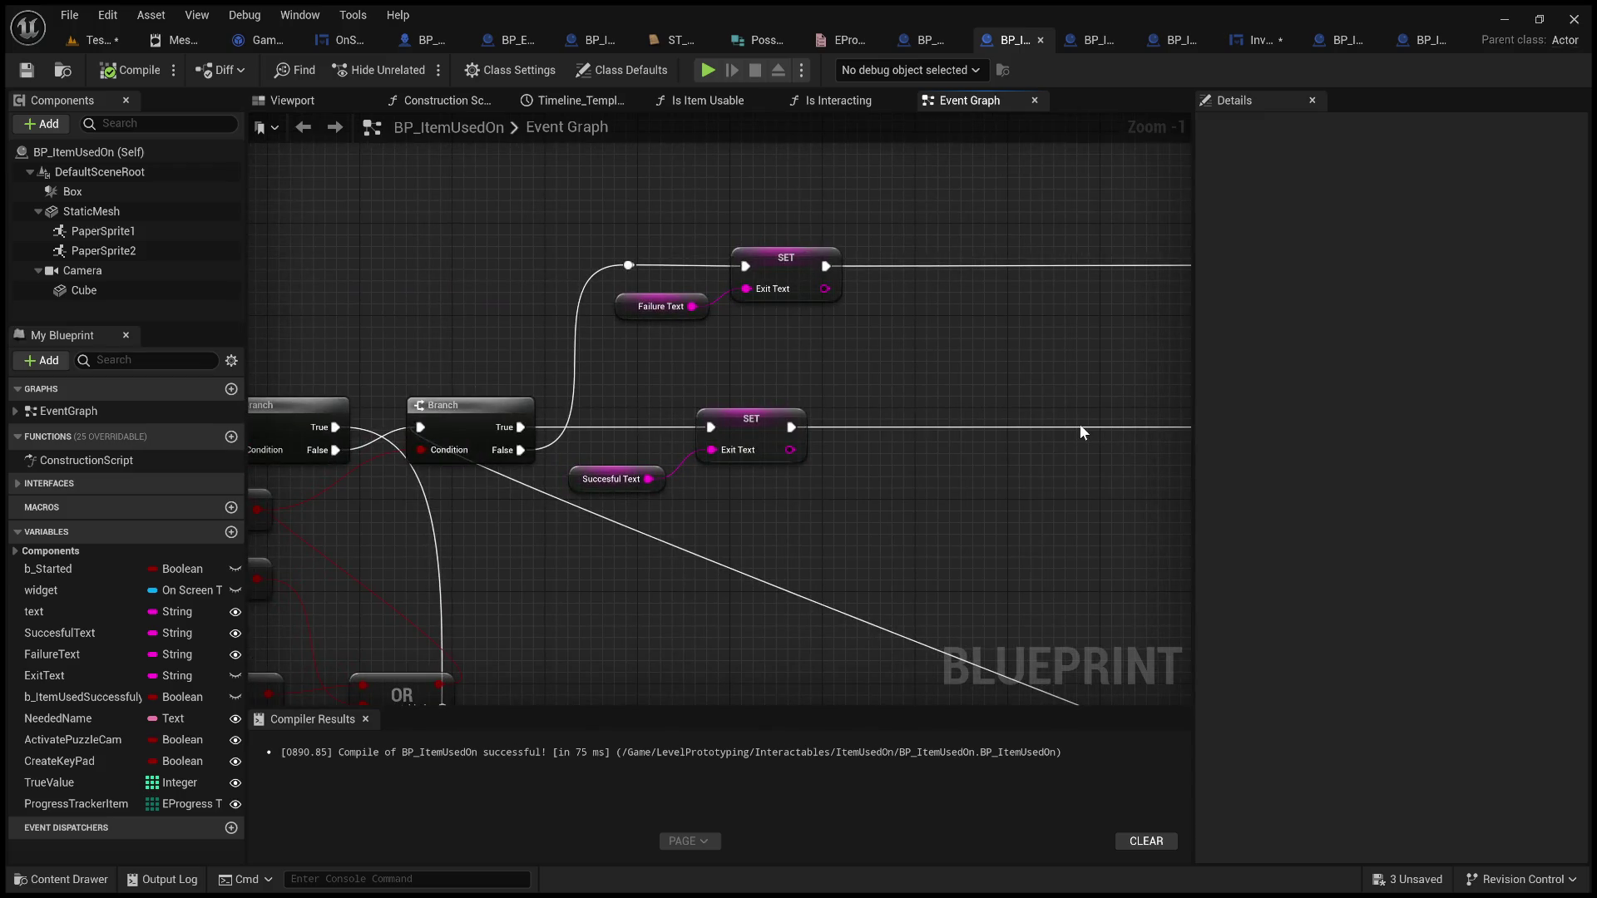
{"action": "mouse_move", "coordinate": [1079, 433]}
{"action": "left_mouse_down"}
{"action": "mouse_move", "coordinate": [984, 413]}
{"action": "mouse_move", "coordinate": [792, 492]}
{"action": "mouse_move", "coordinate": [323, 479]}
{"action": "left_mouse_up"}
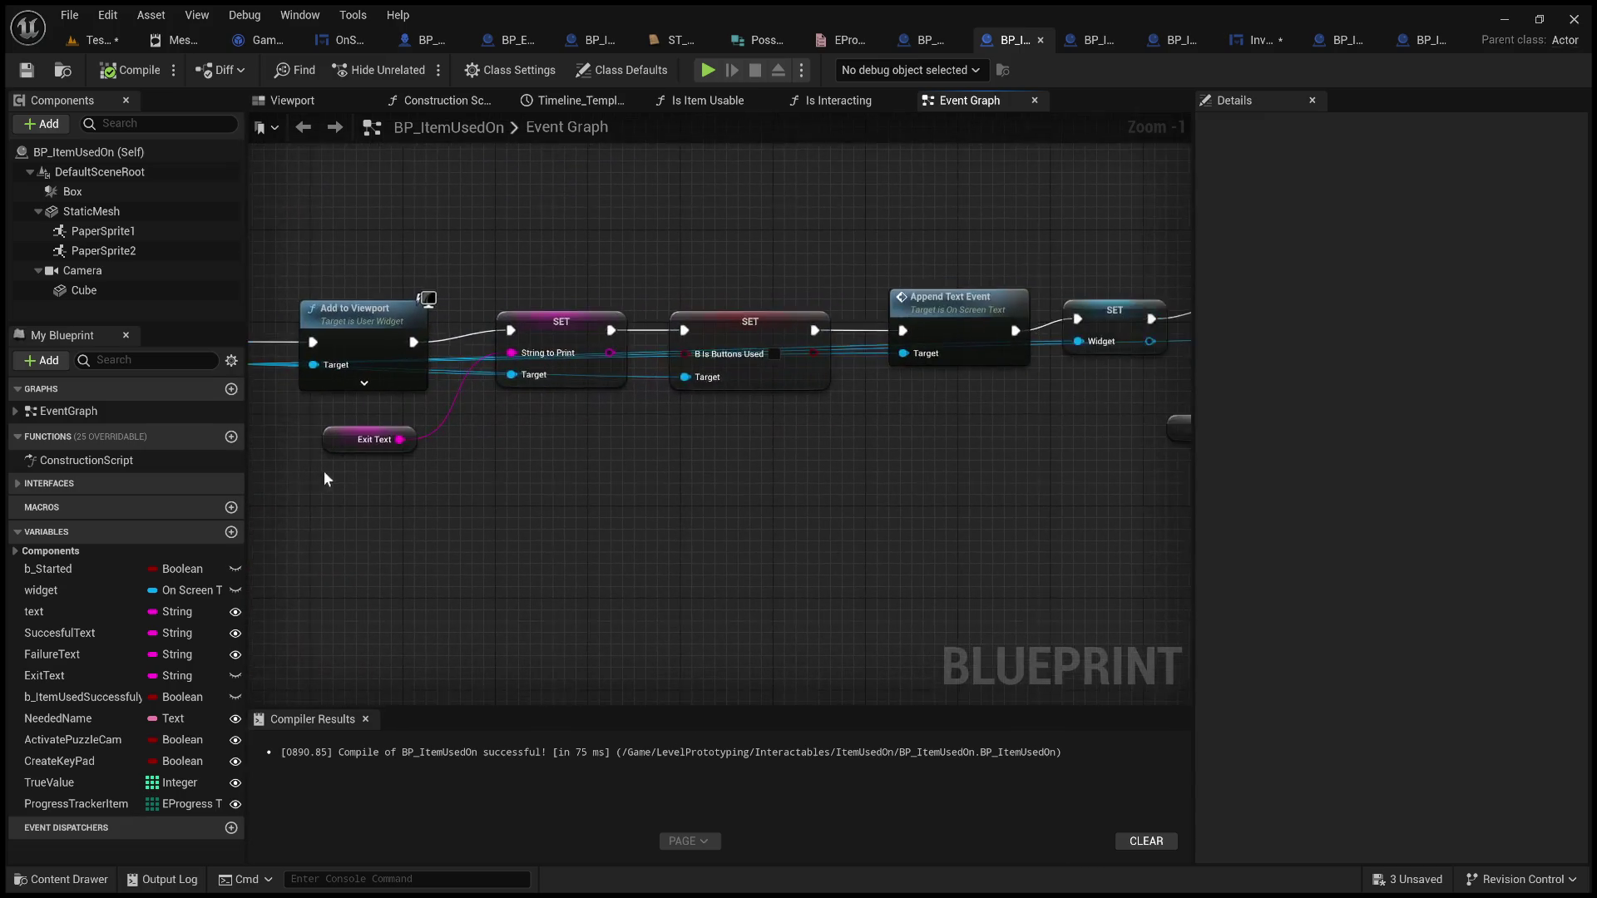
{"action": "mouse_move", "coordinate": [723, 508]}
{"action": "left_mouse_down"}
{"action": "mouse_move", "coordinate": [606, 492]}
{"action": "mouse_move", "coordinate": [542, 510]}
{"action": "mouse_move", "coordinate": [248, 502]}
{"action": "left_mouse_up"}
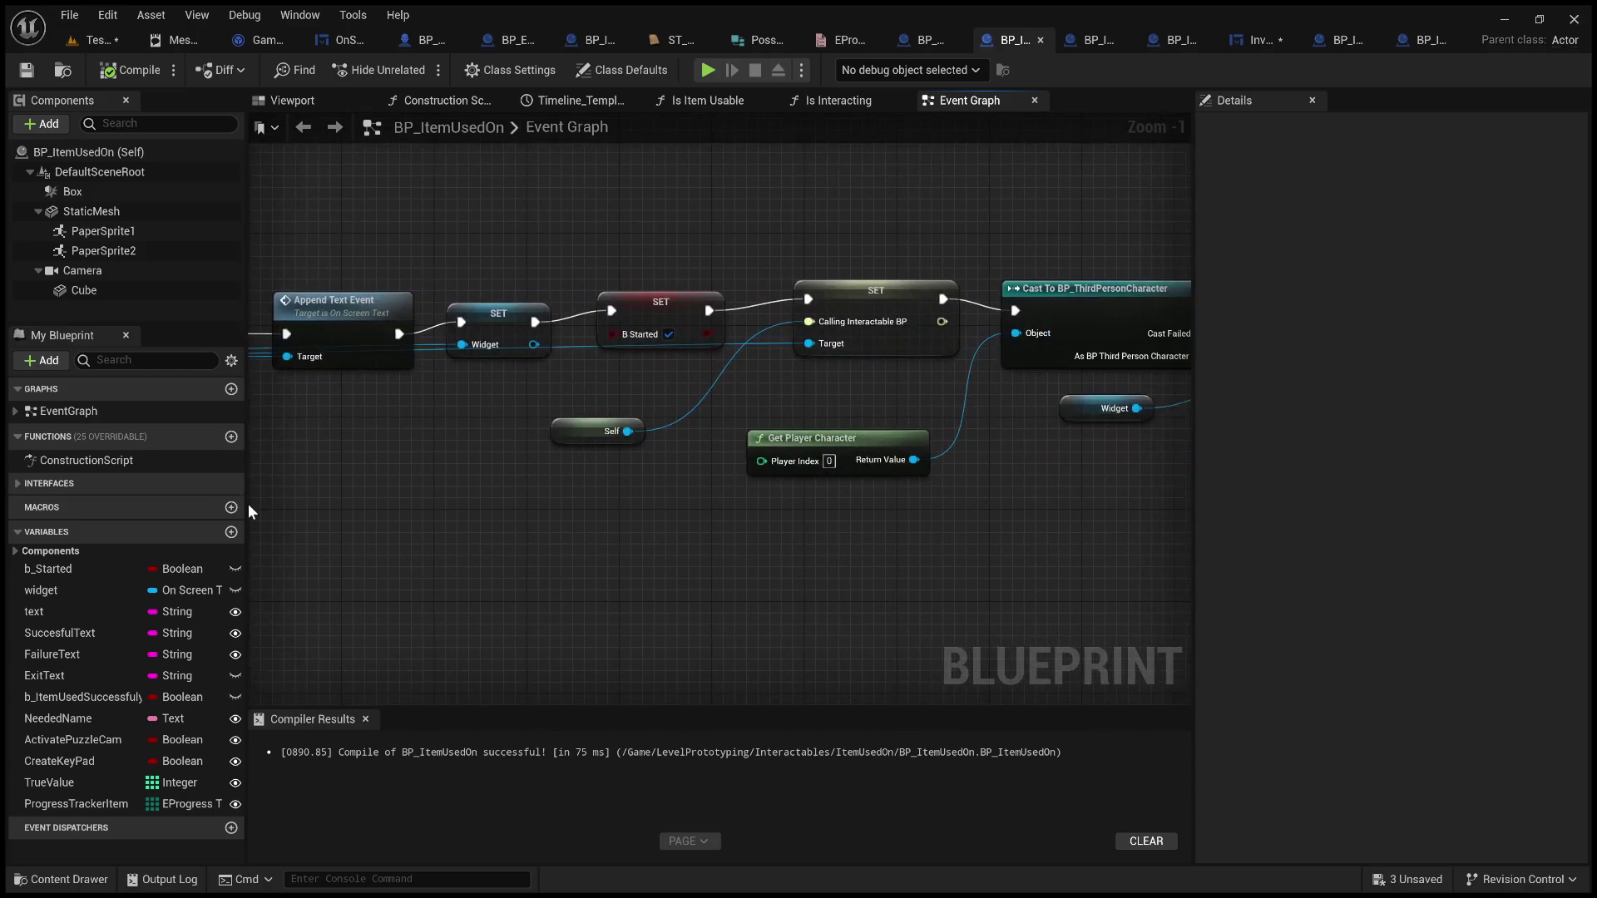
{"action": "left_click_drag", "start_coordinate": [695, 521], "coordinate": [478, 516]}
{"action": "left_click_drag", "start_coordinate": [589, 520], "coordinate": [409, 520]}
{"action": "mouse_move", "coordinate": [612, 523]}
{"action": "left_mouse_down"}
{"action": "mouse_move", "coordinate": [453, 514]}
{"action": "mouse_move", "coordinate": [471, 499]}
{"action": "mouse_move", "coordinate": [425, 510]}
{"action": "left_mouse_up"}
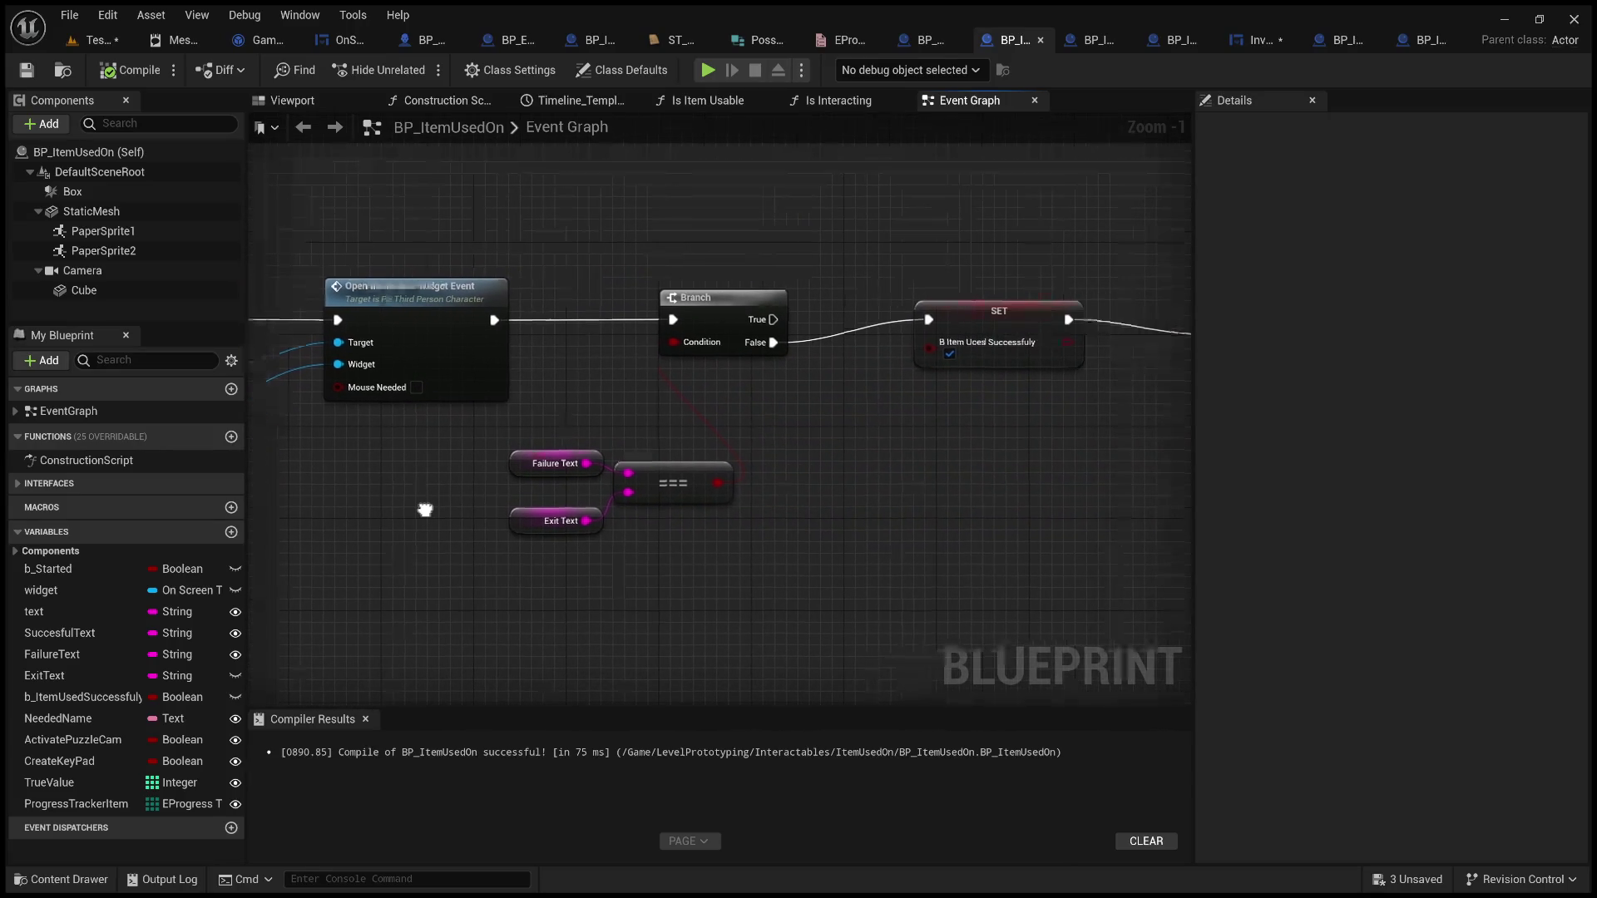
{"action": "mouse_move", "coordinate": [818, 557]}
{"action": "left_mouse_down"}
{"action": "mouse_move", "coordinate": [731, 560]}
{"action": "mouse_move", "coordinate": [1010, 520]}
{"action": "left_mouse_up"}
{"action": "left_click_drag", "start_coordinate": [654, 397], "coordinate": [1057, 520]}
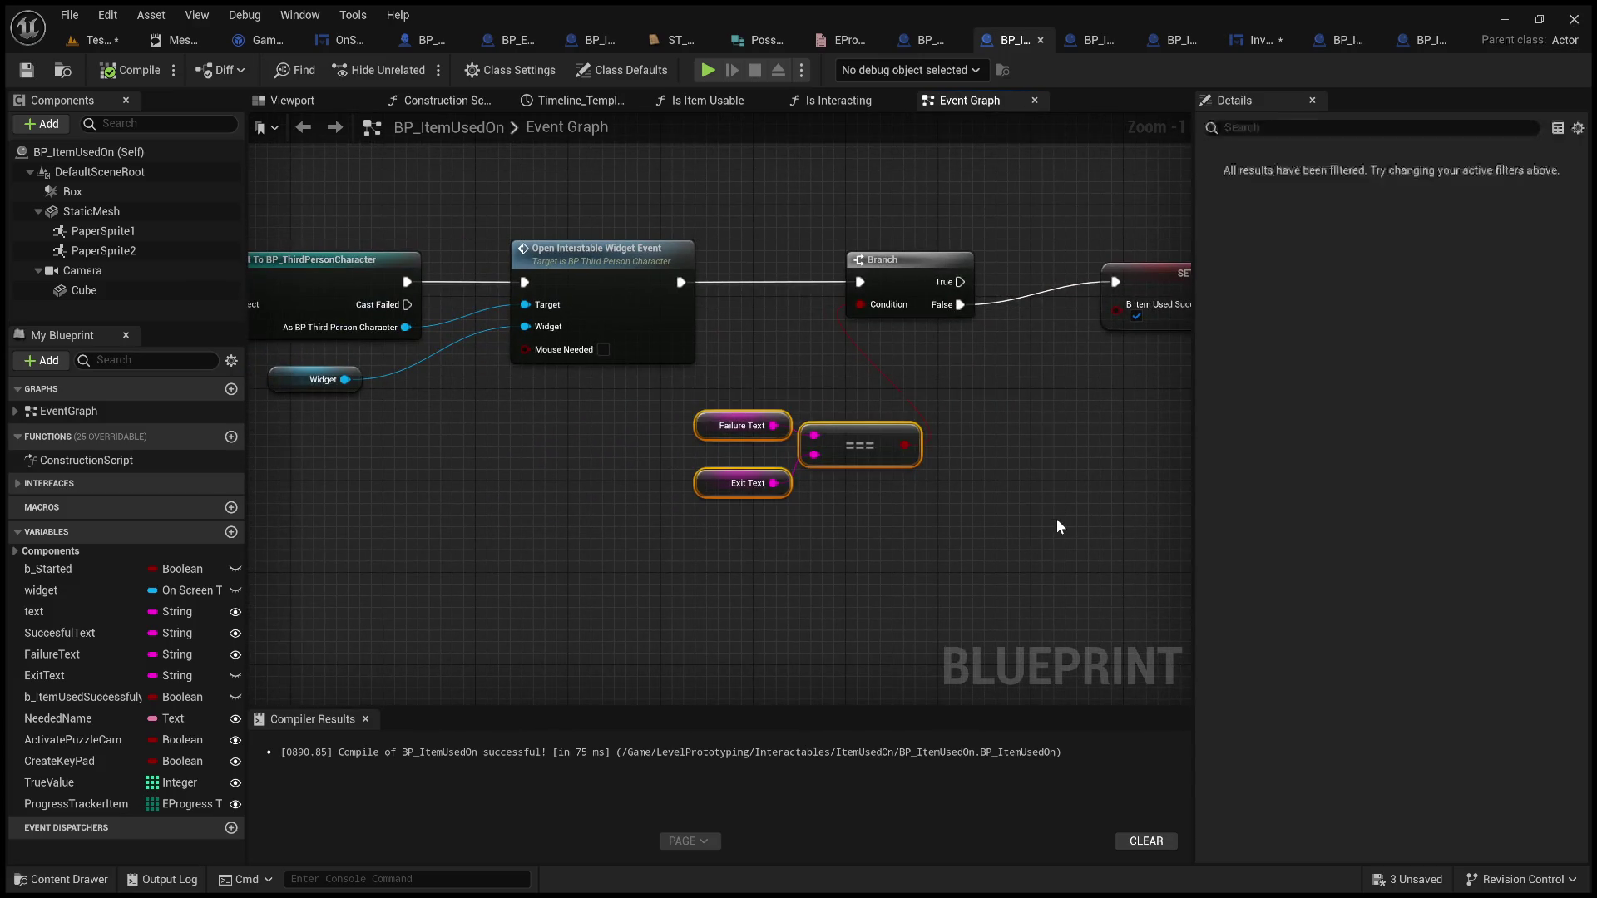
{"action": "left_click", "coordinate": [1058, 526]}
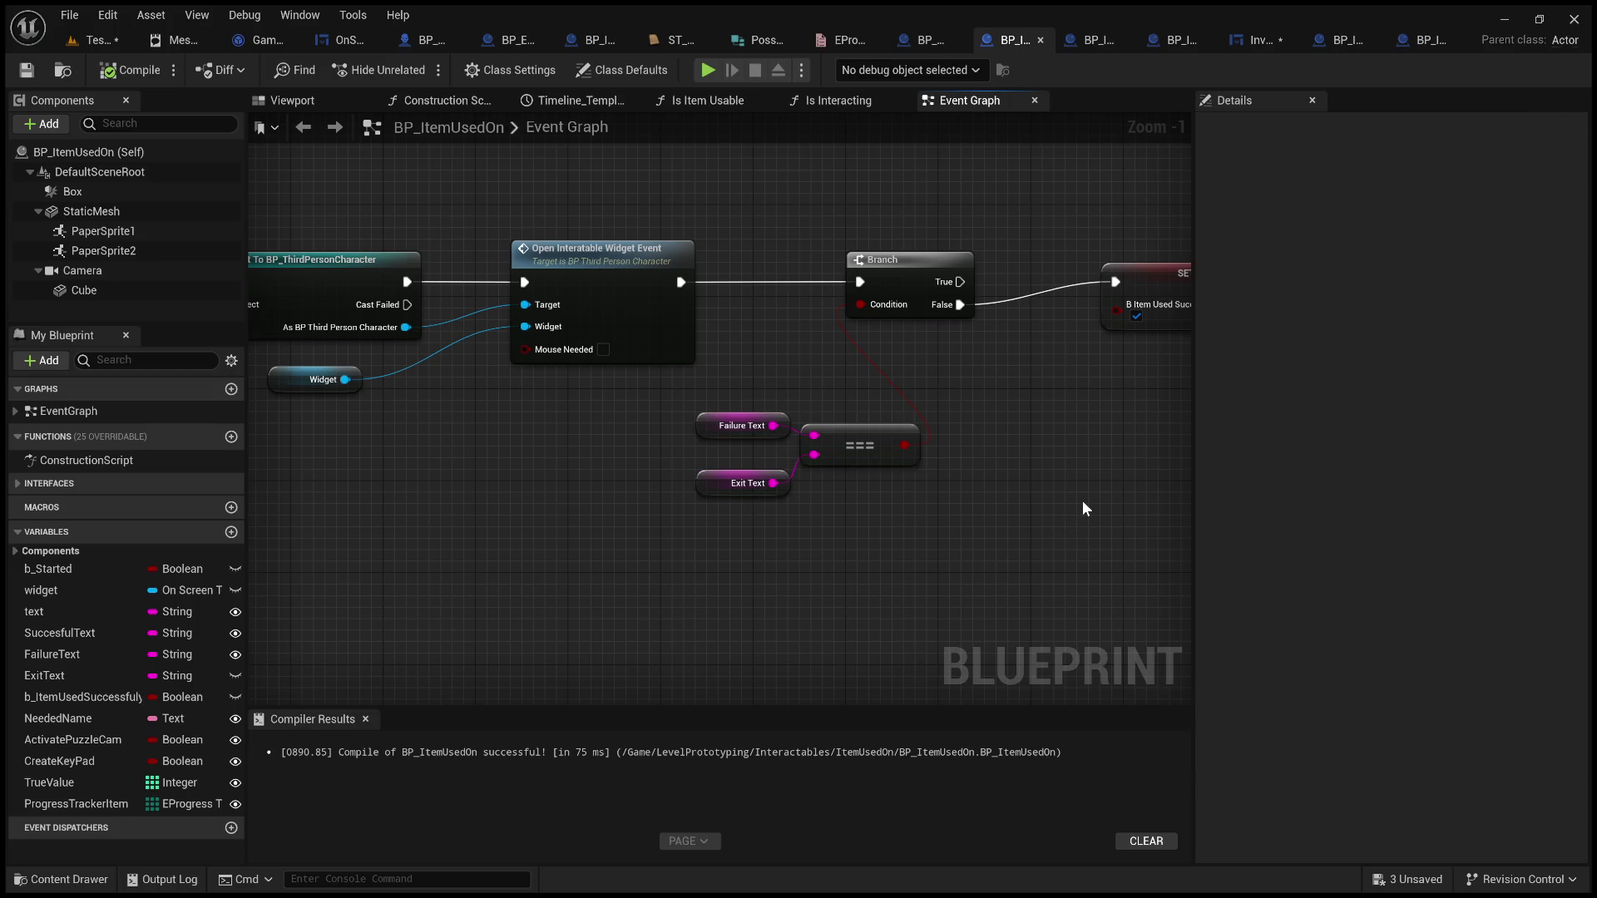
{"action": "left_click_drag", "start_coordinate": [672, 390], "coordinate": [940, 548]}
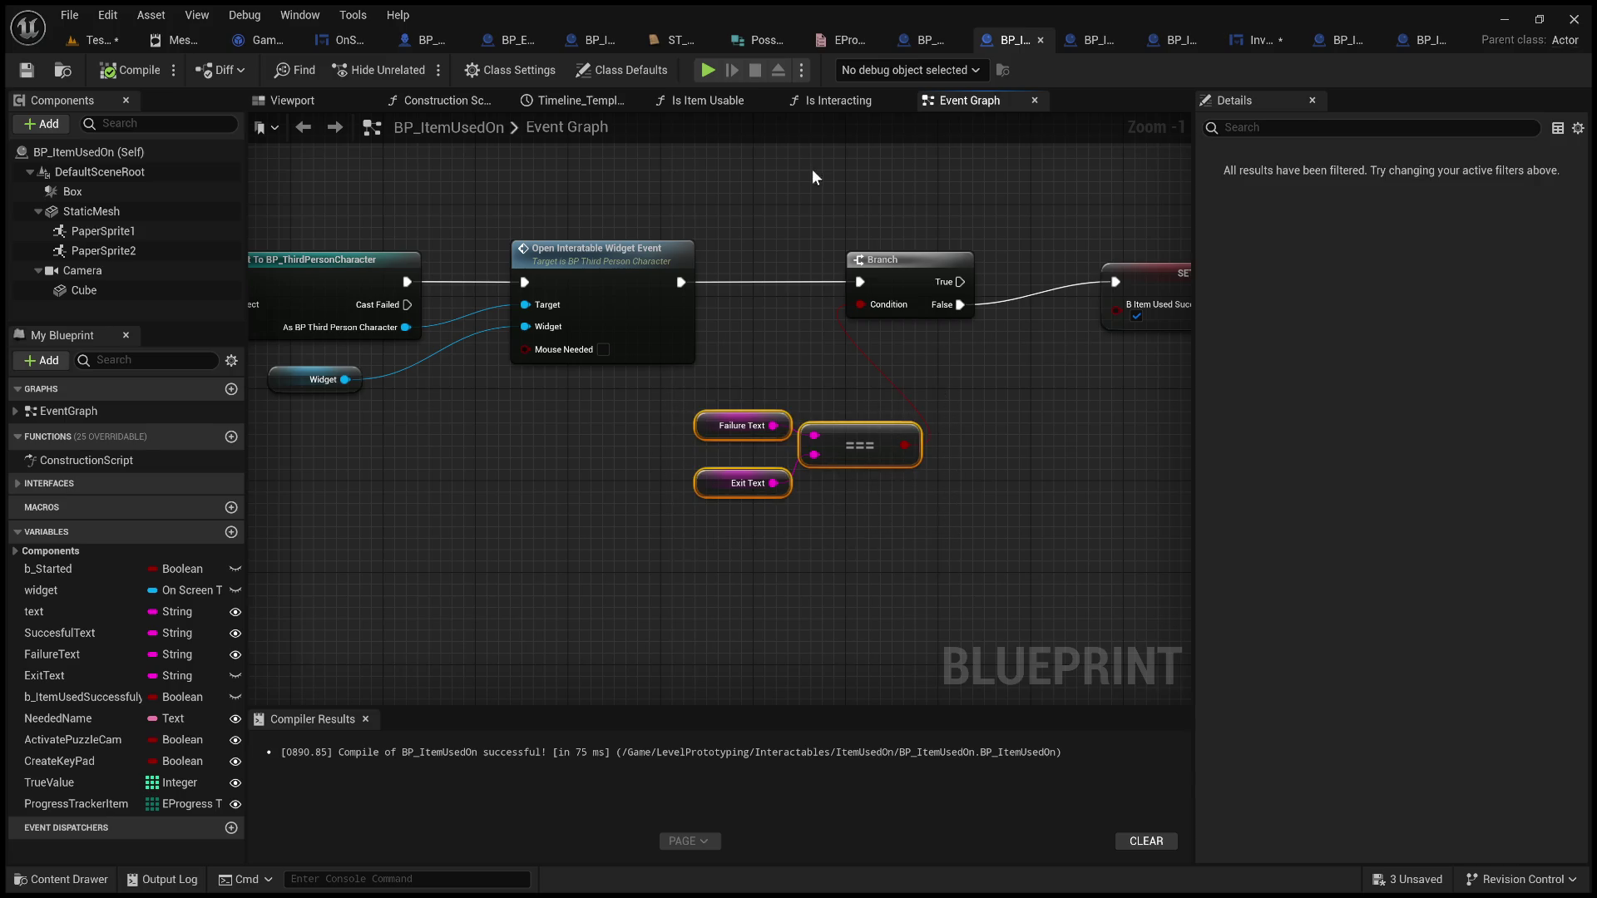
{"action": "left_click", "coordinate": [911, 266]}
{"action": "mouse_move", "coordinate": [1062, 426]}
{"action": "left_mouse_down"}
{"action": "mouse_move", "coordinate": [716, 435]}
{"action": "mouse_move", "coordinate": [724, 414]}
{"action": "mouse_move", "coordinate": [524, 407]}
{"action": "mouse_move", "coordinate": [582, 436]}
{"action": "mouse_move", "coordinate": [342, 494]}
{"action": "mouse_move", "coordinate": [46, 499]}
{"action": "mouse_move", "coordinate": [558, 498]}
{"action": "left_mouse_up"}
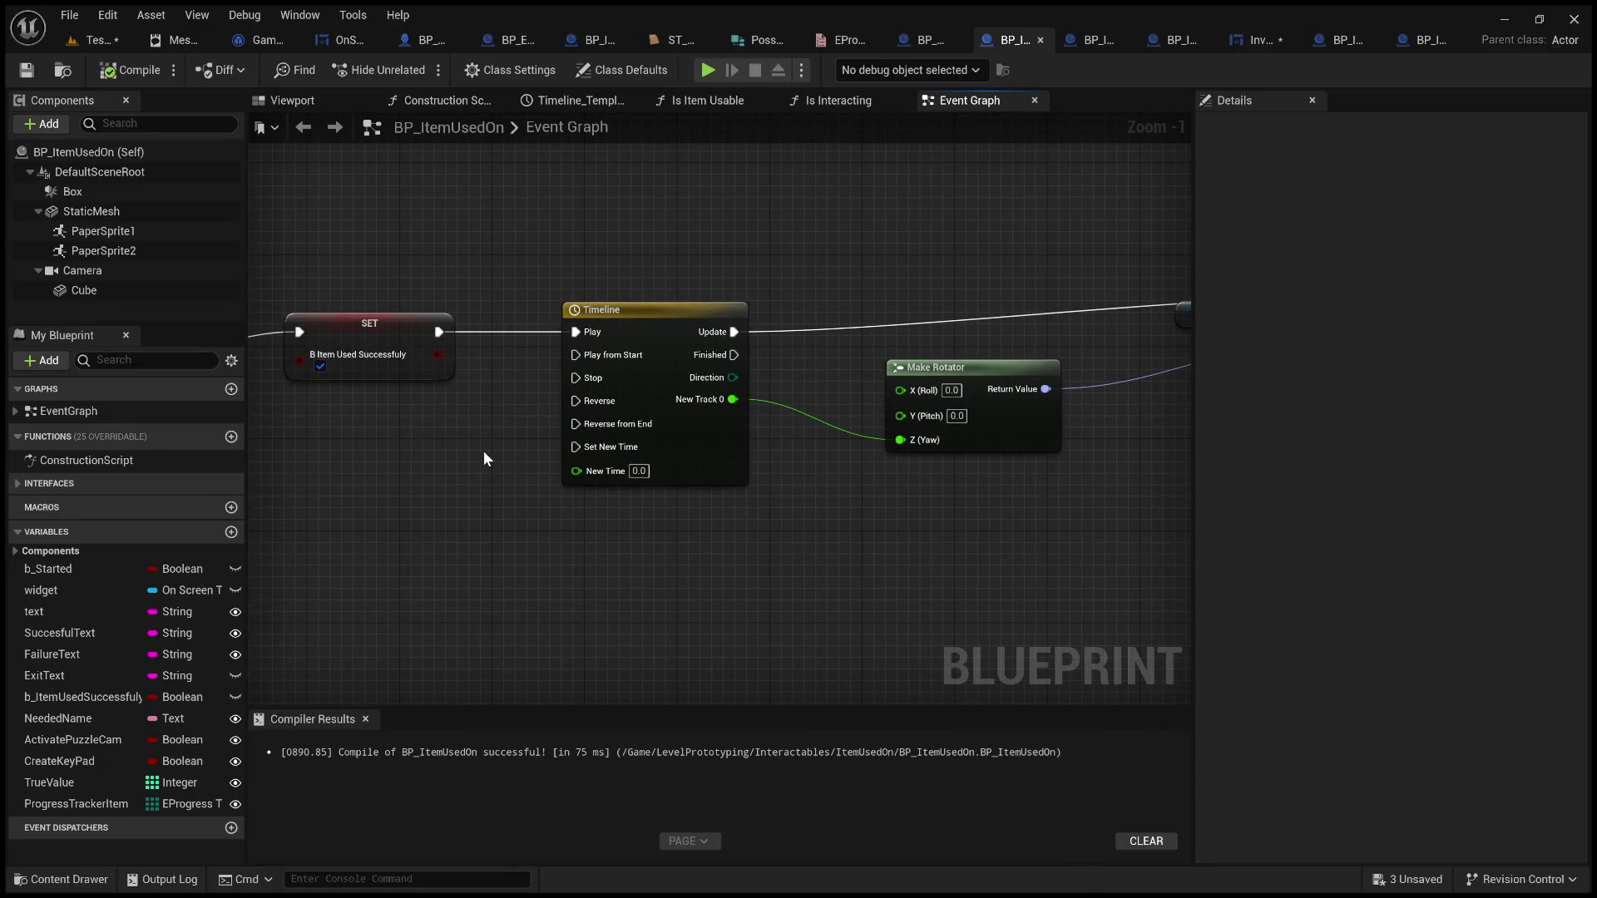
Place a Progress Tracker Item getter with a For Each Loop, run by Timeline Finished
{"action": "mouse_move", "coordinate": [561, 288]}
{"action": "left_mouse_down"}
{"action": "mouse_move", "coordinate": [507, 452]}
{"action": "mouse_move", "coordinate": [646, 521]}
{"action": "mouse_move", "coordinate": [554, 390]}
{"action": "mouse_move", "coordinate": [656, 422]}
{"action": "left_mouse_up"}
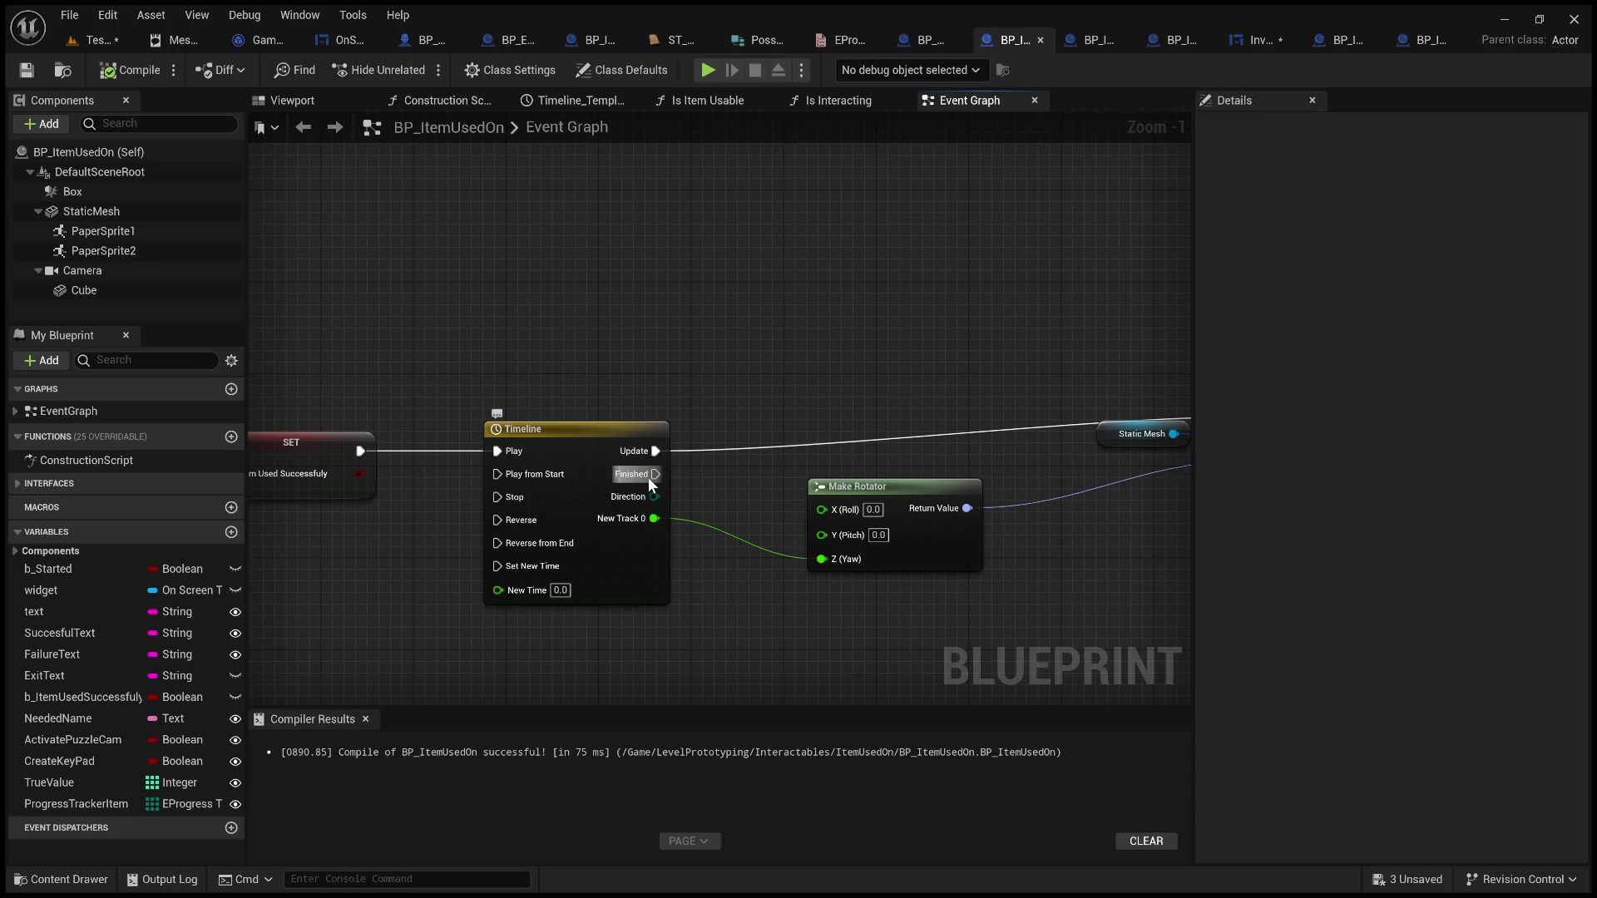
{"action": "left_click", "coordinate": [51, 807]}
{"action": "mouse_move", "coordinate": [52, 807]}
{"action": "left_mouse_down"}
{"action": "mouse_move", "coordinate": [699, 232]}
{"action": "mouse_move", "coordinate": [759, 261]}
{"action": "mouse_move", "coordinate": [803, 229]}
{"action": "mouse_move", "coordinate": [942, 230]}
{"action": "left_mouse_up"}
{"action": "left_click", "coordinate": [1035, 326]}
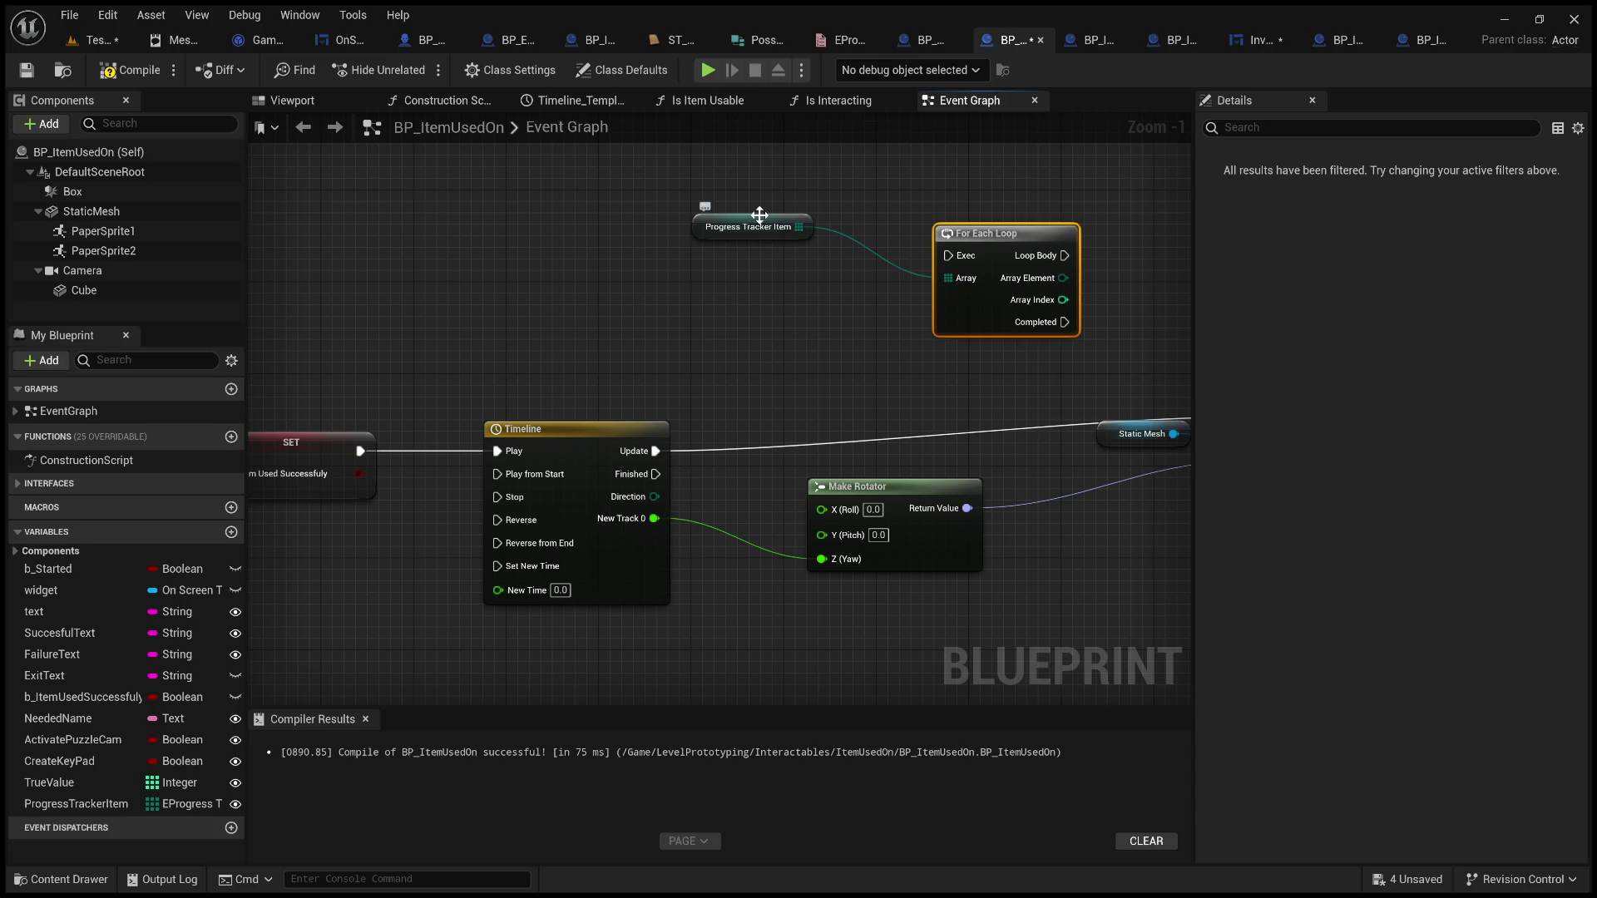
{"action": "mouse_move", "coordinate": [656, 475]}
{"action": "left_mouse_down"}
{"action": "mouse_move", "coordinate": [757, 436]}
{"action": "mouse_move", "coordinate": [946, 255]}
{"action": "left_mouse_up"}
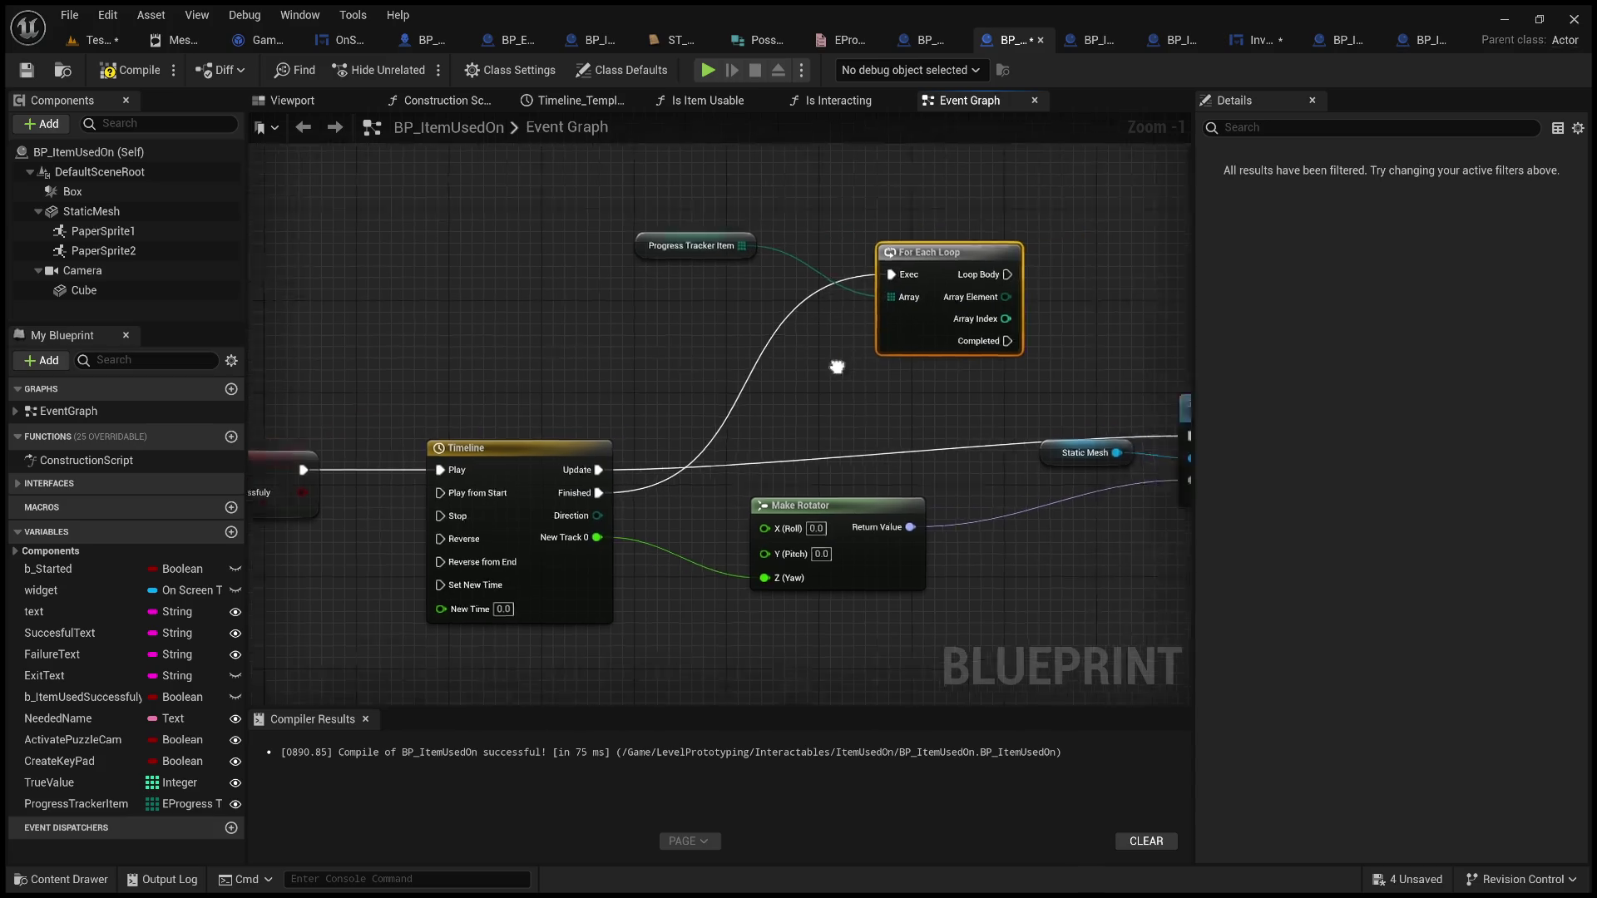
{"action": "left_click_drag", "start_coordinate": [837, 367], "coordinate": [883, 388]}
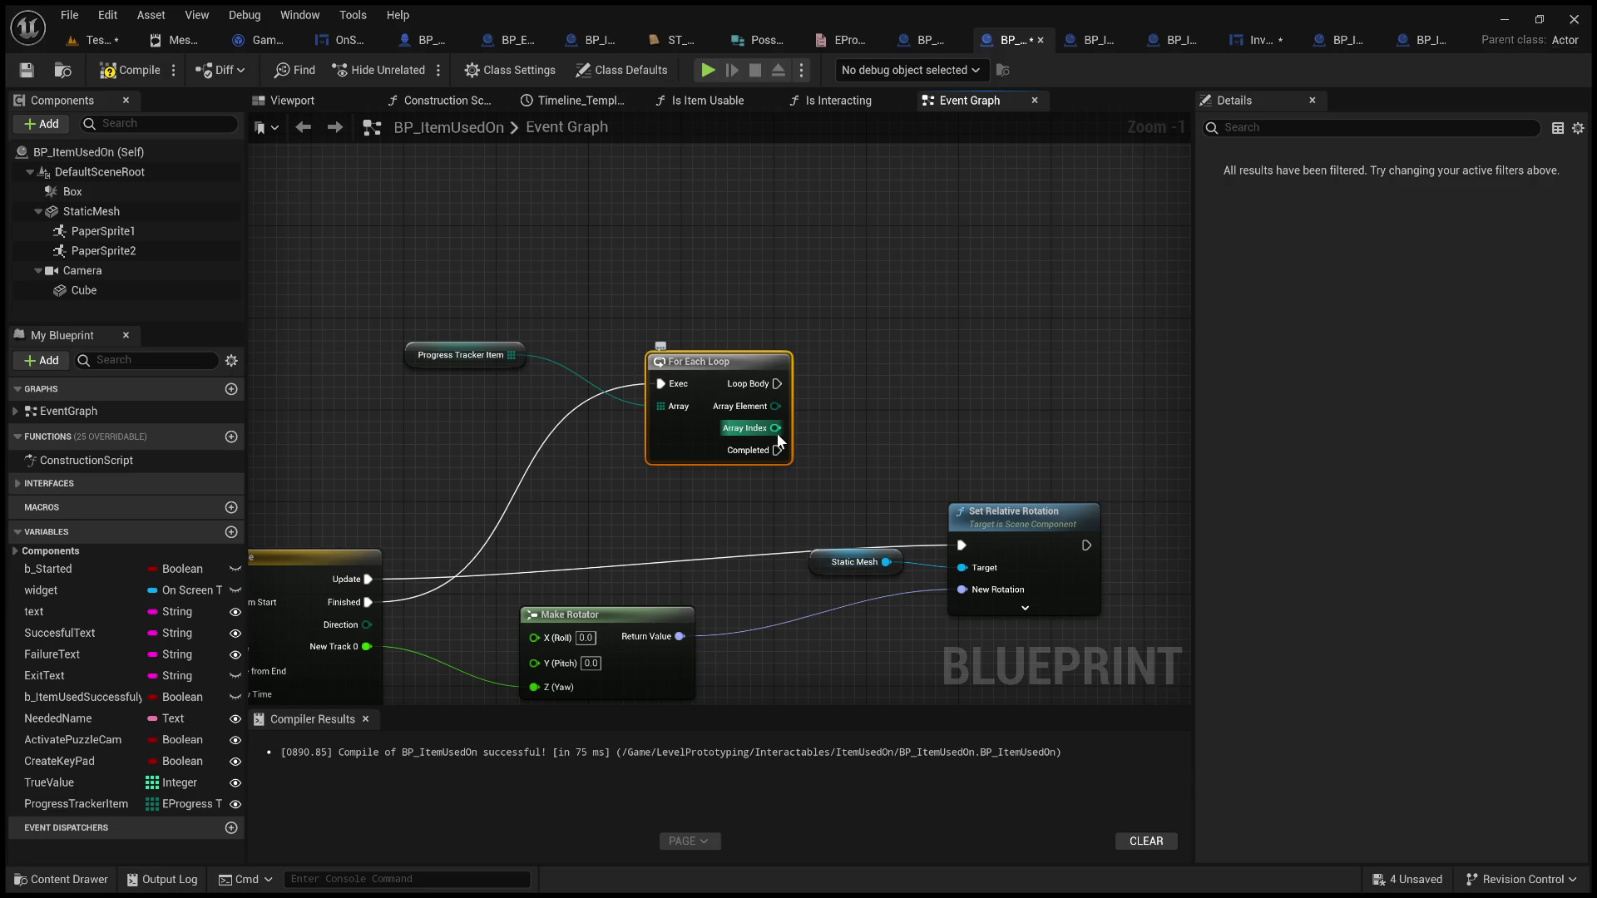
Add a Get Game Instance node above the For Each Loop
{"action": "left_click_drag", "start_coordinate": [776, 407], "coordinate": [928, 364]}
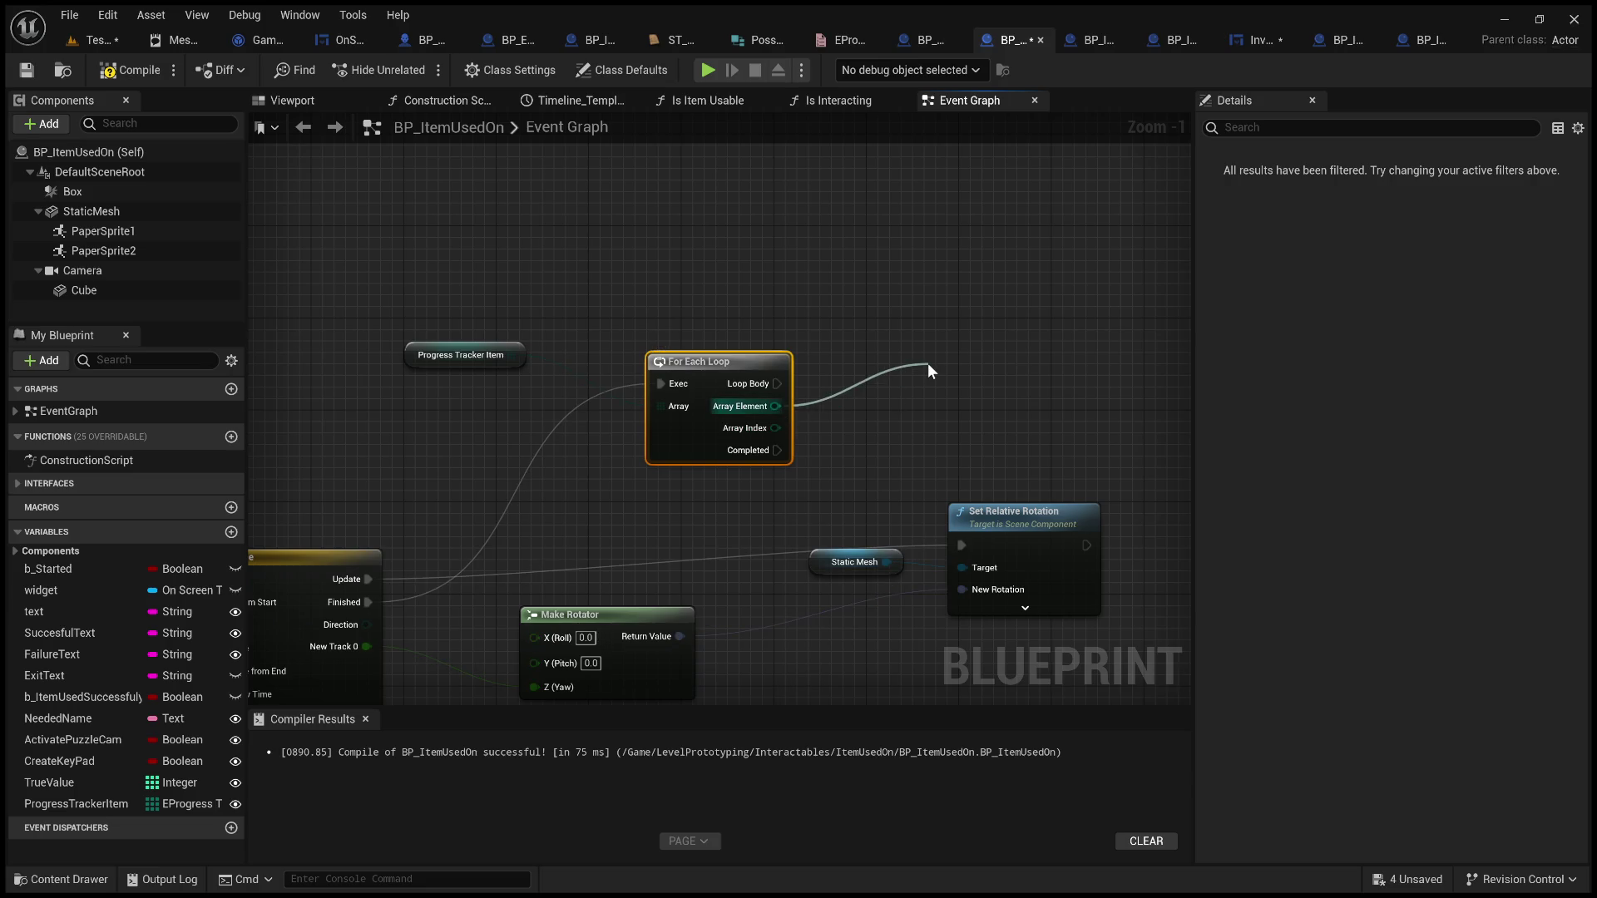
{"action": "left_click_drag", "start_coordinate": [927, 363], "coordinate": [891, 316]}
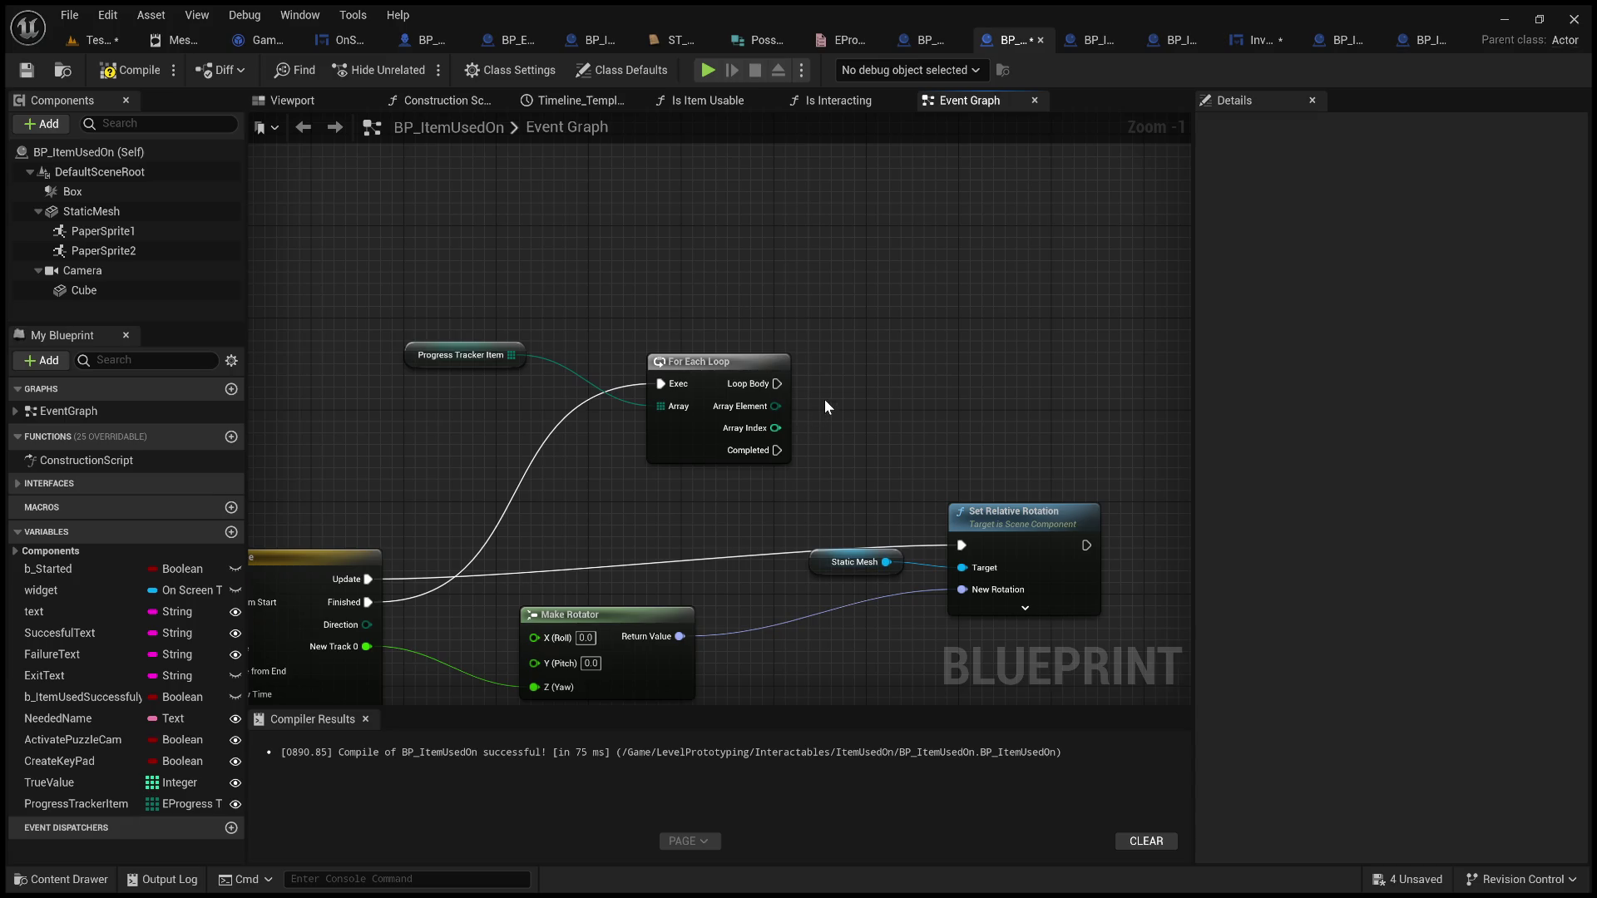
{"action": "key", "text": "ctrl+v"}
{"action": "mouse_move", "coordinate": [732, 268]}
{"action": "left_mouse_down"}
{"action": "mouse_move", "coordinate": [592, 246]}
{"action": "mouse_move", "coordinate": [643, 273]}
{"action": "mouse_move", "coordinate": [759, 271]}
{"action": "left_mouse_up"}
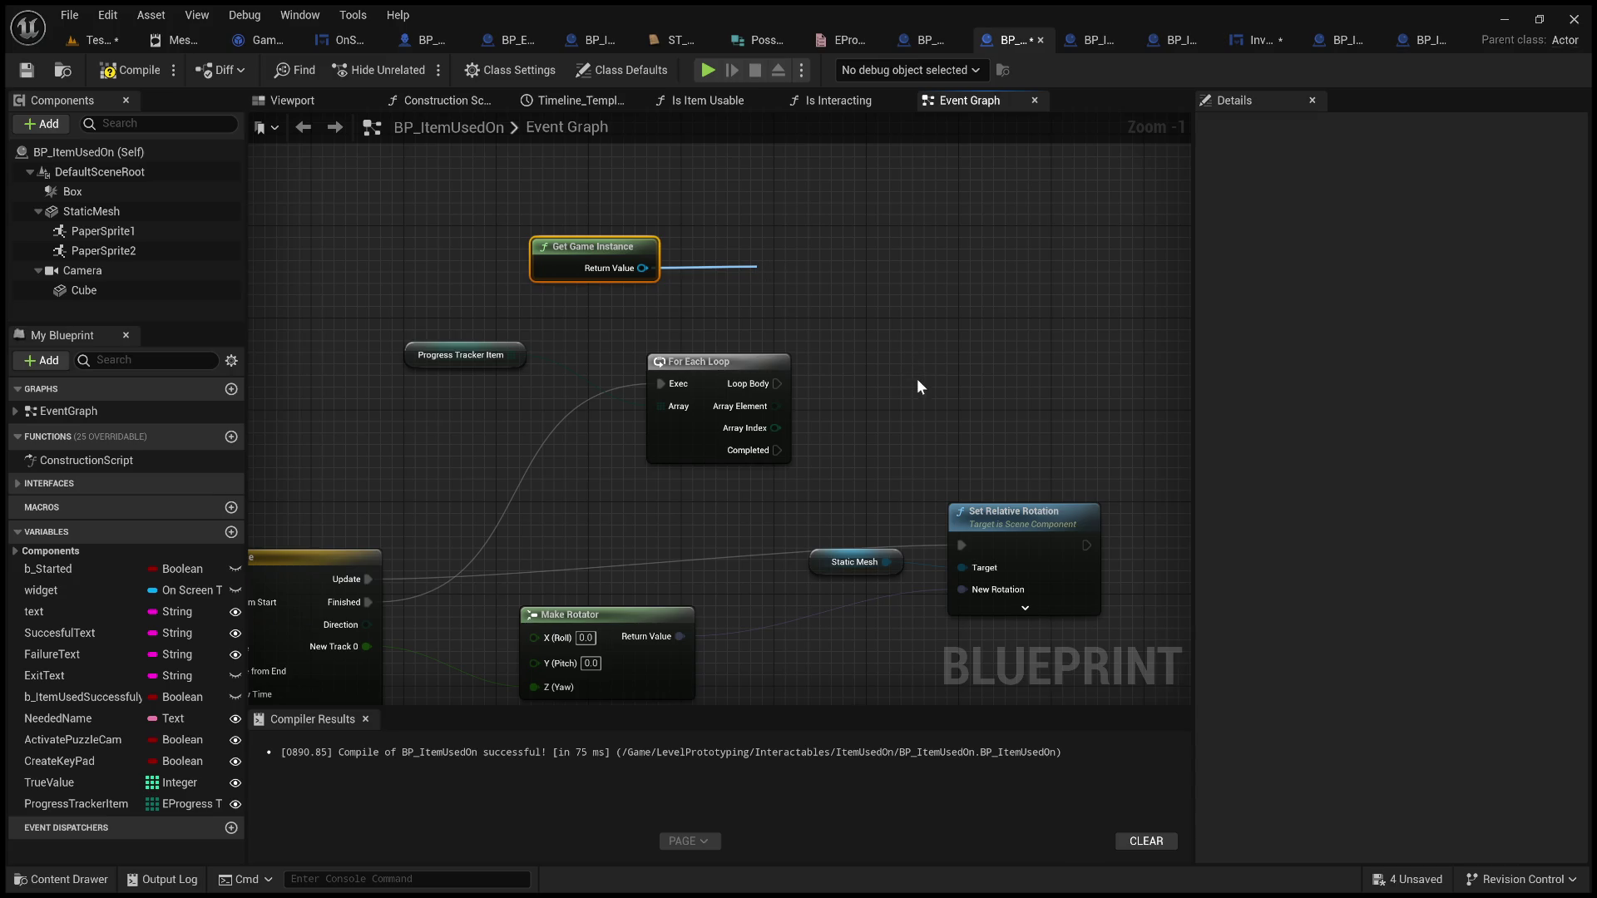
Cast the game instance to GameInstance_LevelMaster on Timeline Finished and chain the cast into the For Each Loop
{"action": "mouse_move", "coordinate": [835, 271]}
{"action": "left_mouse_down"}
{"action": "mouse_move", "coordinate": [995, 312]}
{"action": "mouse_move", "coordinate": [802, 227]}
{"action": "left_mouse_up"}
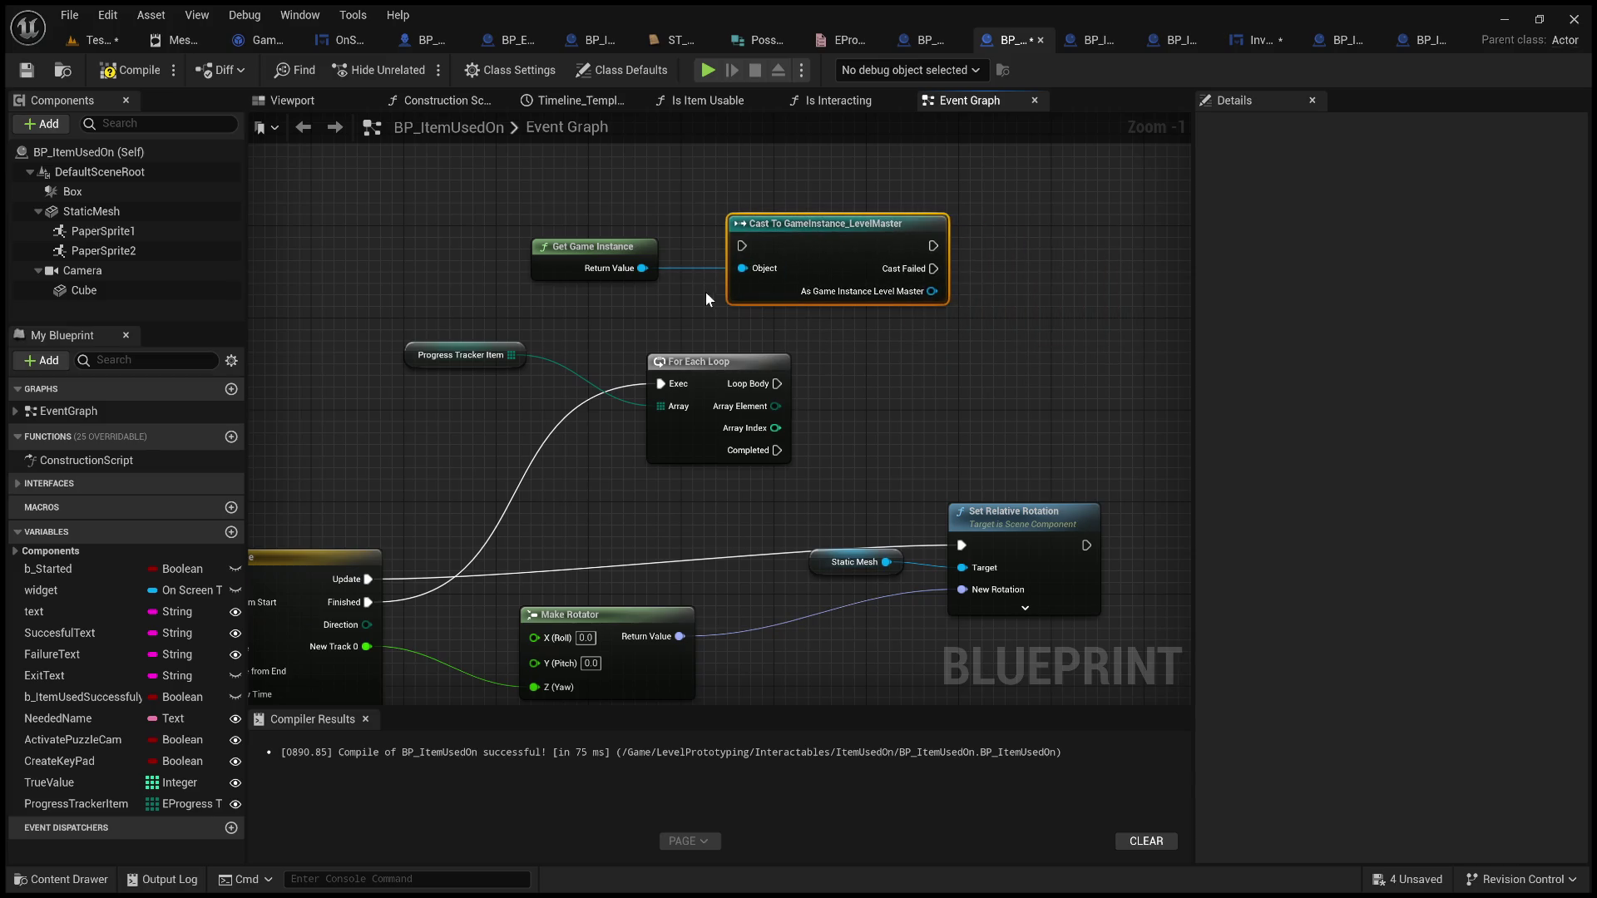
{"action": "left_click_drag", "start_coordinate": [459, 592], "coordinate": [832, 236]}
{"action": "left_click_drag", "start_coordinate": [746, 311], "coordinate": [574, 386]}
{"action": "mouse_move", "coordinate": [616, 454]}
{"action": "left_mouse_down"}
{"action": "mouse_move", "coordinate": [747, 472]}
{"action": "mouse_move", "coordinate": [992, 318]}
{"action": "left_mouse_up"}
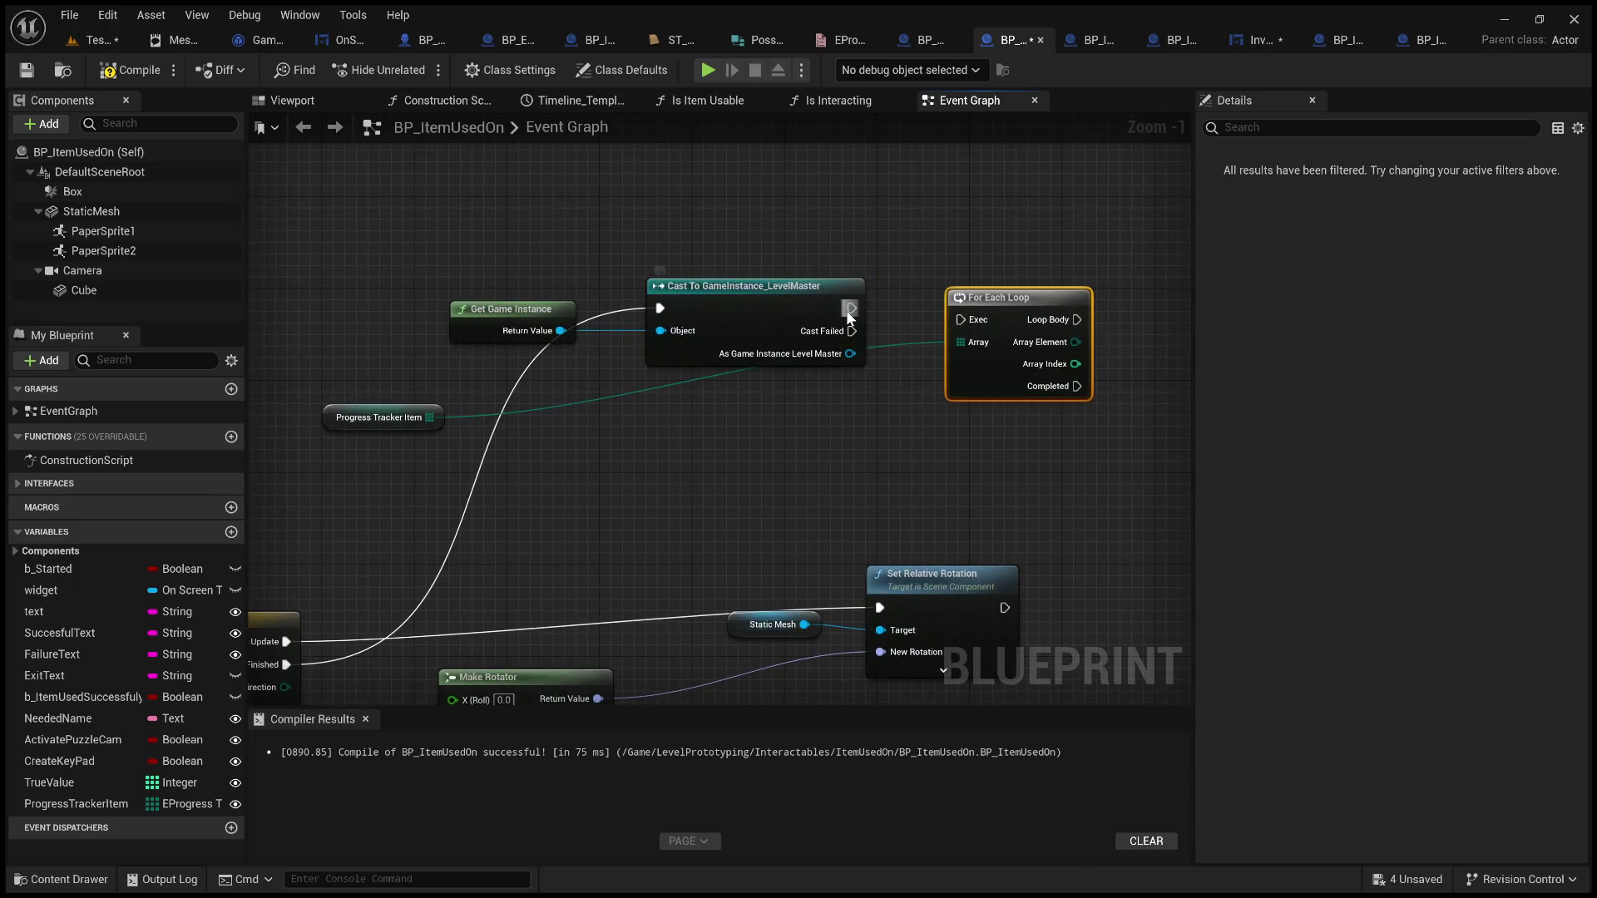
{"action": "left_click_drag", "start_coordinate": [851, 309], "coordinate": [961, 320]}
{"action": "left_click_drag", "start_coordinate": [1021, 298], "coordinate": [1021, 286]}
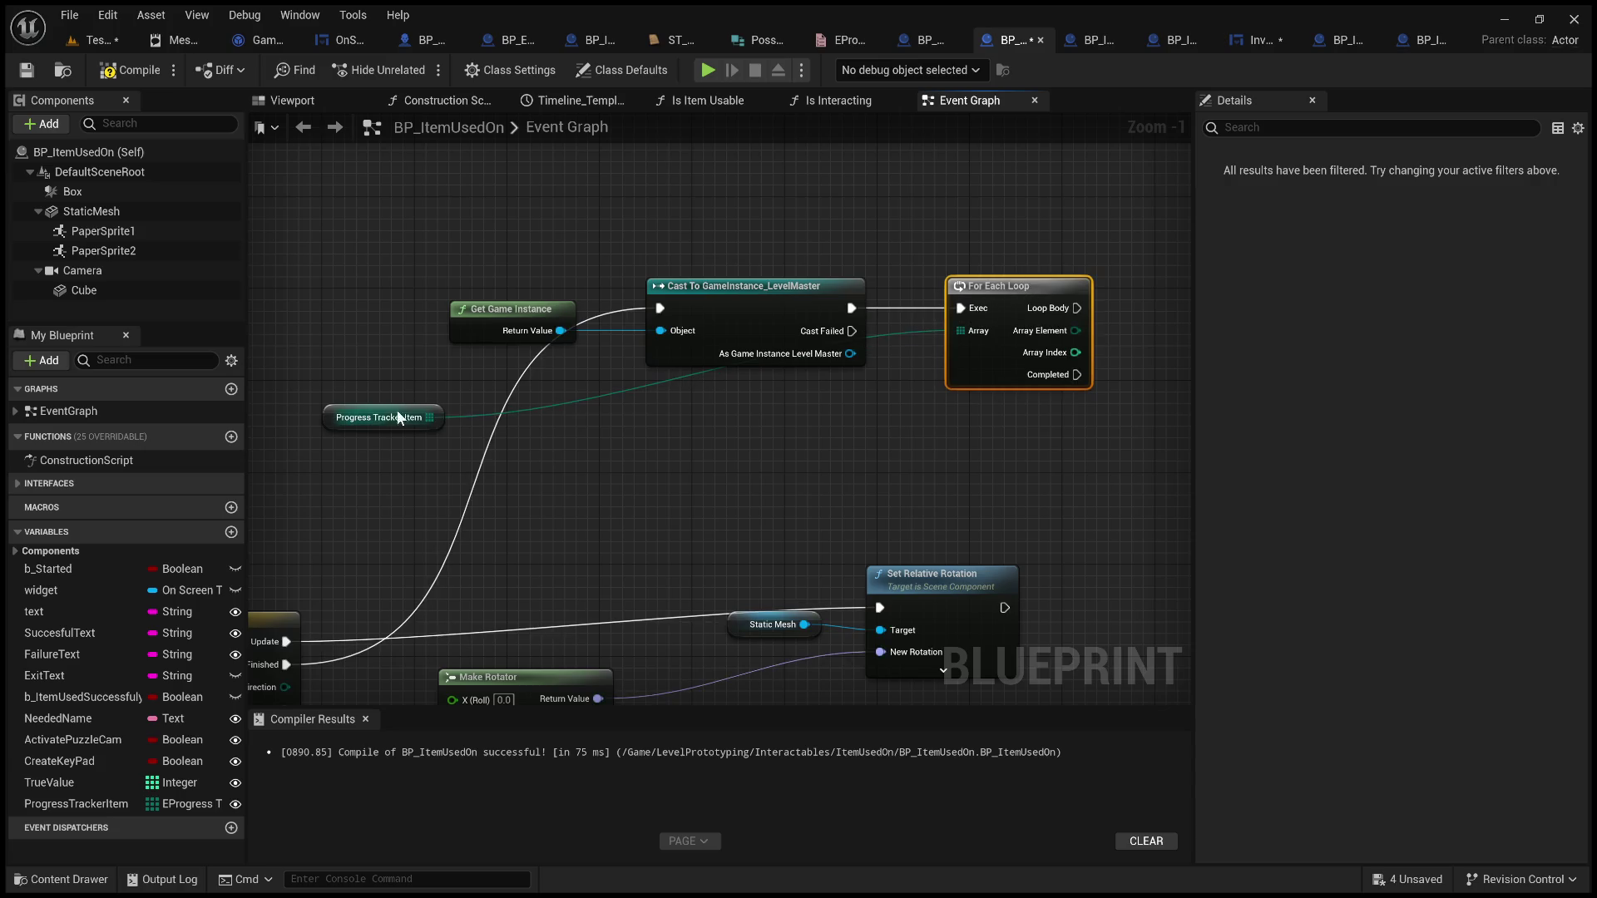
{"action": "mouse_move", "coordinate": [389, 405]}
{"action": "left_mouse_down"}
{"action": "mouse_move", "coordinate": [836, 332]}
{"action": "mouse_move", "coordinate": [840, 241]}
{"action": "mouse_move", "coordinate": [799, 250]}
{"action": "mouse_move", "coordinate": [812, 248]}
{"action": "left_mouse_up"}
{"action": "left_click", "coordinate": [866, 427]}
{"action": "mouse_move", "coordinate": [866, 427]}
{"action": "left_mouse_down"}
{"action": "mouse_move", "coordinate": [592, 491]}
{"action": "mouse_move", "coordinate": [851, 524]}
{"action": "mouse_move", "coordinate": [790, 499]}
{"action": "left_mouse_up"}
{"action": "scroll", "coordinate": [650, 499], "scroll_direction": "up", "scroll_amount": 1}
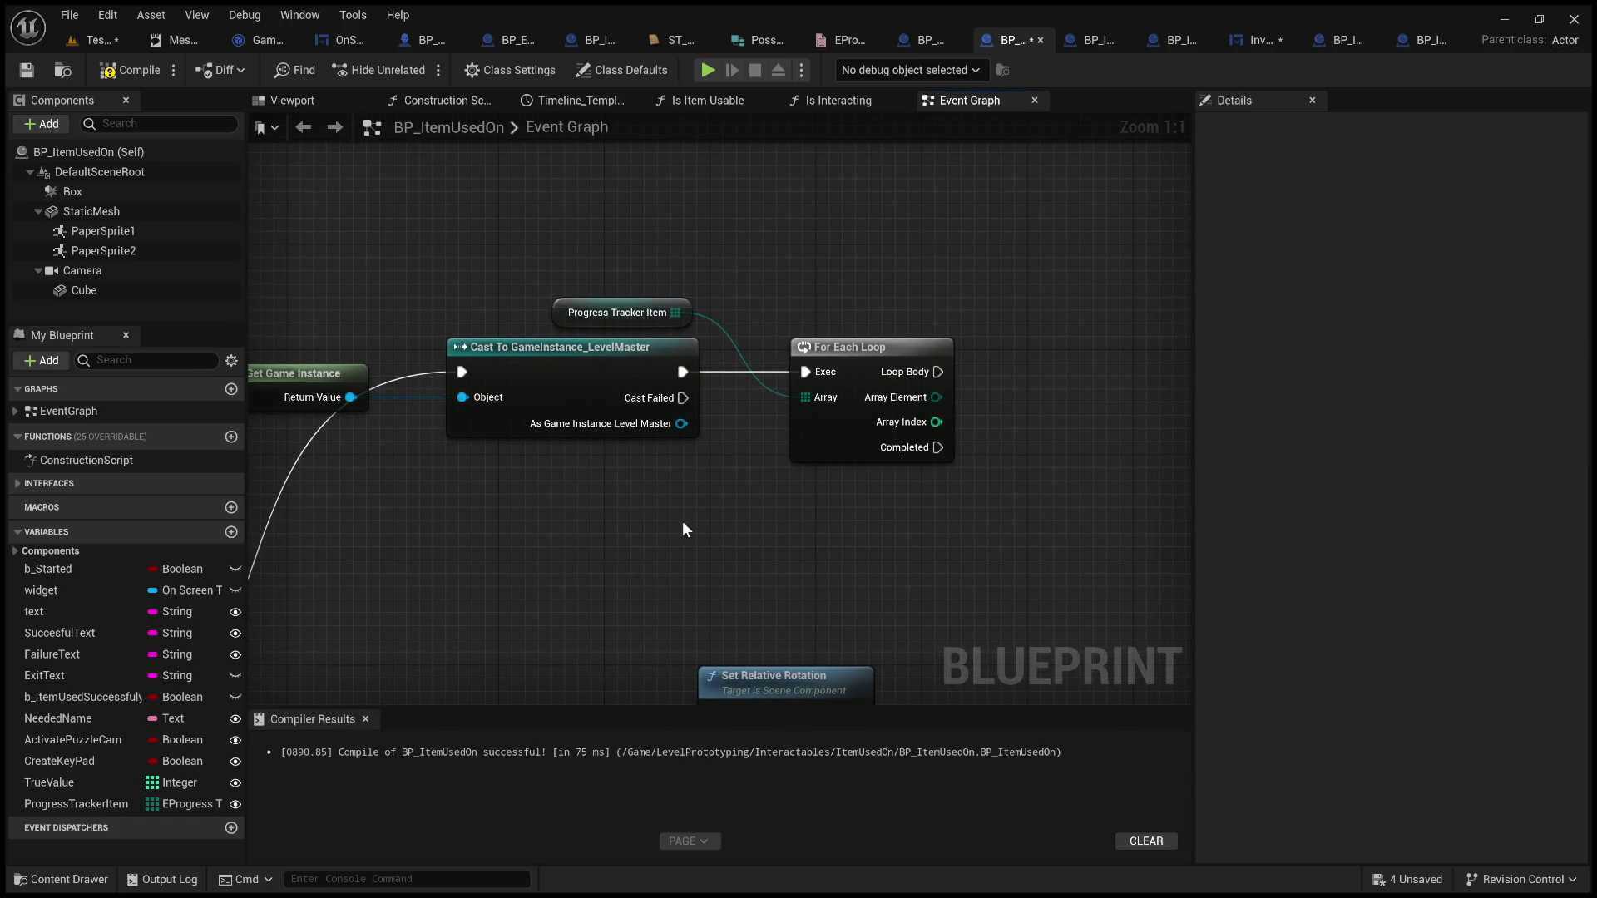
{"action": "mouse_move", "coordinate": [812, 562]}
{"action": "left_mouse_down"}
{"action": "mouse_move", "coordinate": [1084, 517]}
{"action": "mouse_move", "coordinate": [1052, 517]}
{"action": "mouse_move", "coordinate": [1162, 414]}
{"action": "mouse_move", "coordinate": [847, 447]}
{"action": "mouse_move", "coordinate": [802, 488]}
{"action": "left_mouse_up"}
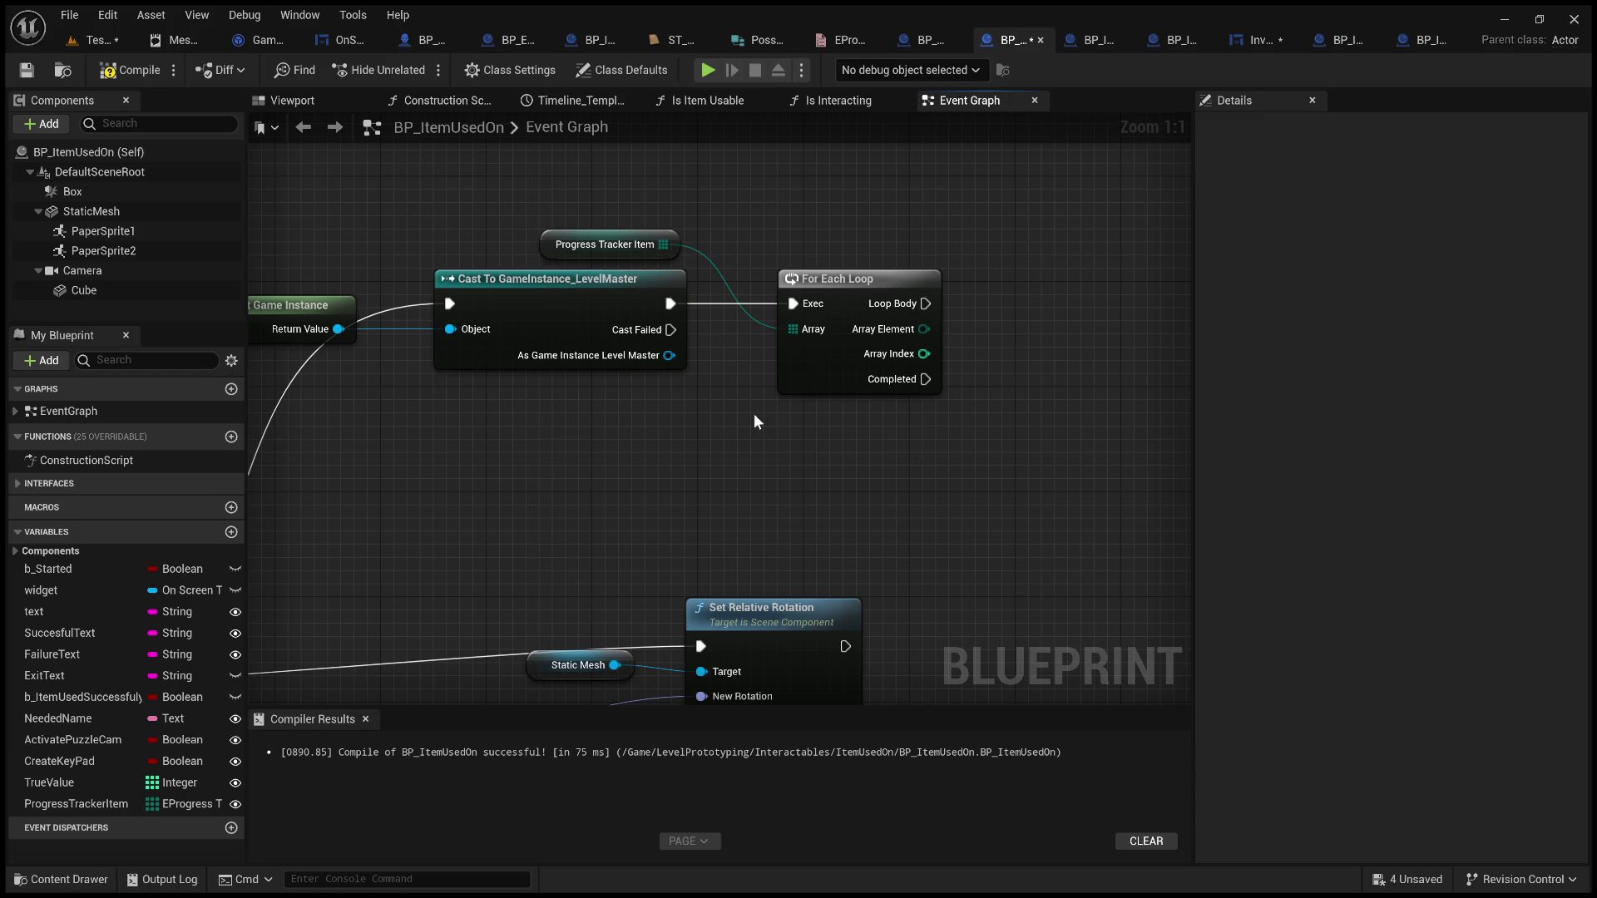
Call Set Progress from the cast each Loop Body, using Array Element as key, Value ticked
{"action": "mouse_move", "coordinate": [670, 356]}
{"action": "left_mouse_down"}
{"action": "mouse_move", "coordinate": [840, 497]}
{"action": "mouse_move", "coordinate": [870, 499]}
{"action": "left_mouse_up"}
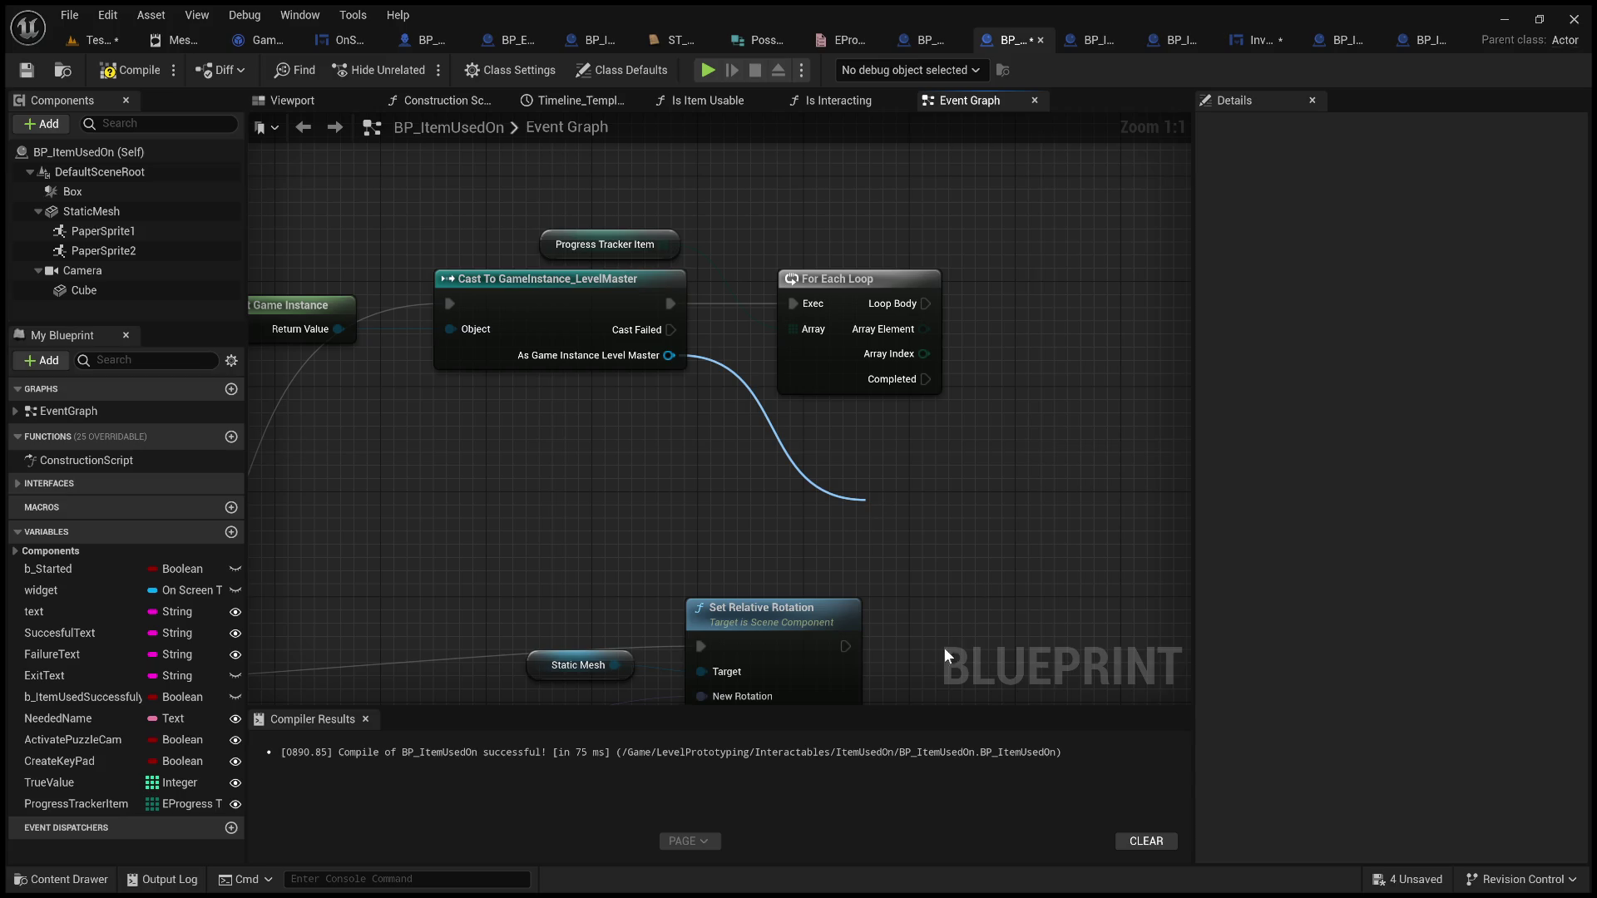
{"action": "mouse_move", "coordinate": [794, 553]}
{"action": "left_mouse_down"}
{"action": "mouse_move", "coordinate": [1027, 470]}
{"action": "mouse_move", "coordinate": [988, 339]}
{"action": "left_mouse_up"}
{"action": "mouse_move", "coordinate": [780, 366]}
{"action": "left_mouse_down"}
{"action": "mouse_move", "coordinate": [913, 380]}
{"action": "mouse_move", "coordinate": [972, 338]}
{"action": "left_mouse_up"}
{"action": "left_click_drag", "start_coordinate": [784, 391], "coordinate": [912, 430]}
{"action": "left_click", "coordinate": [849, 459]}
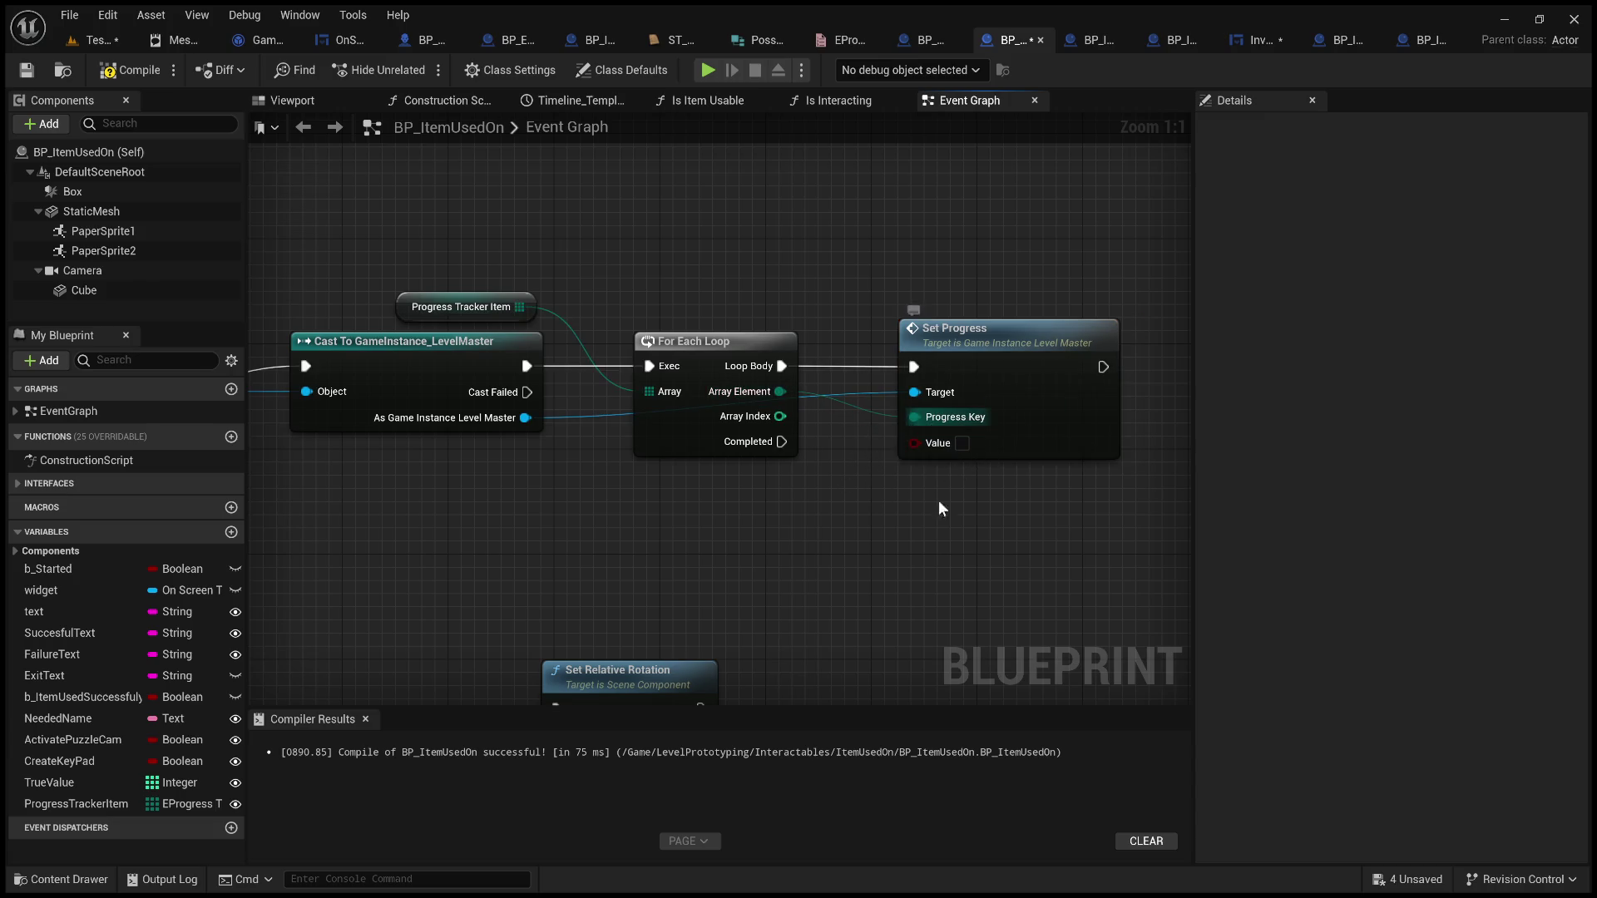
{"action": "left_click", "coordinate": [961, 443]}
{"action": "left_click", "coordinate": [102, 40]}
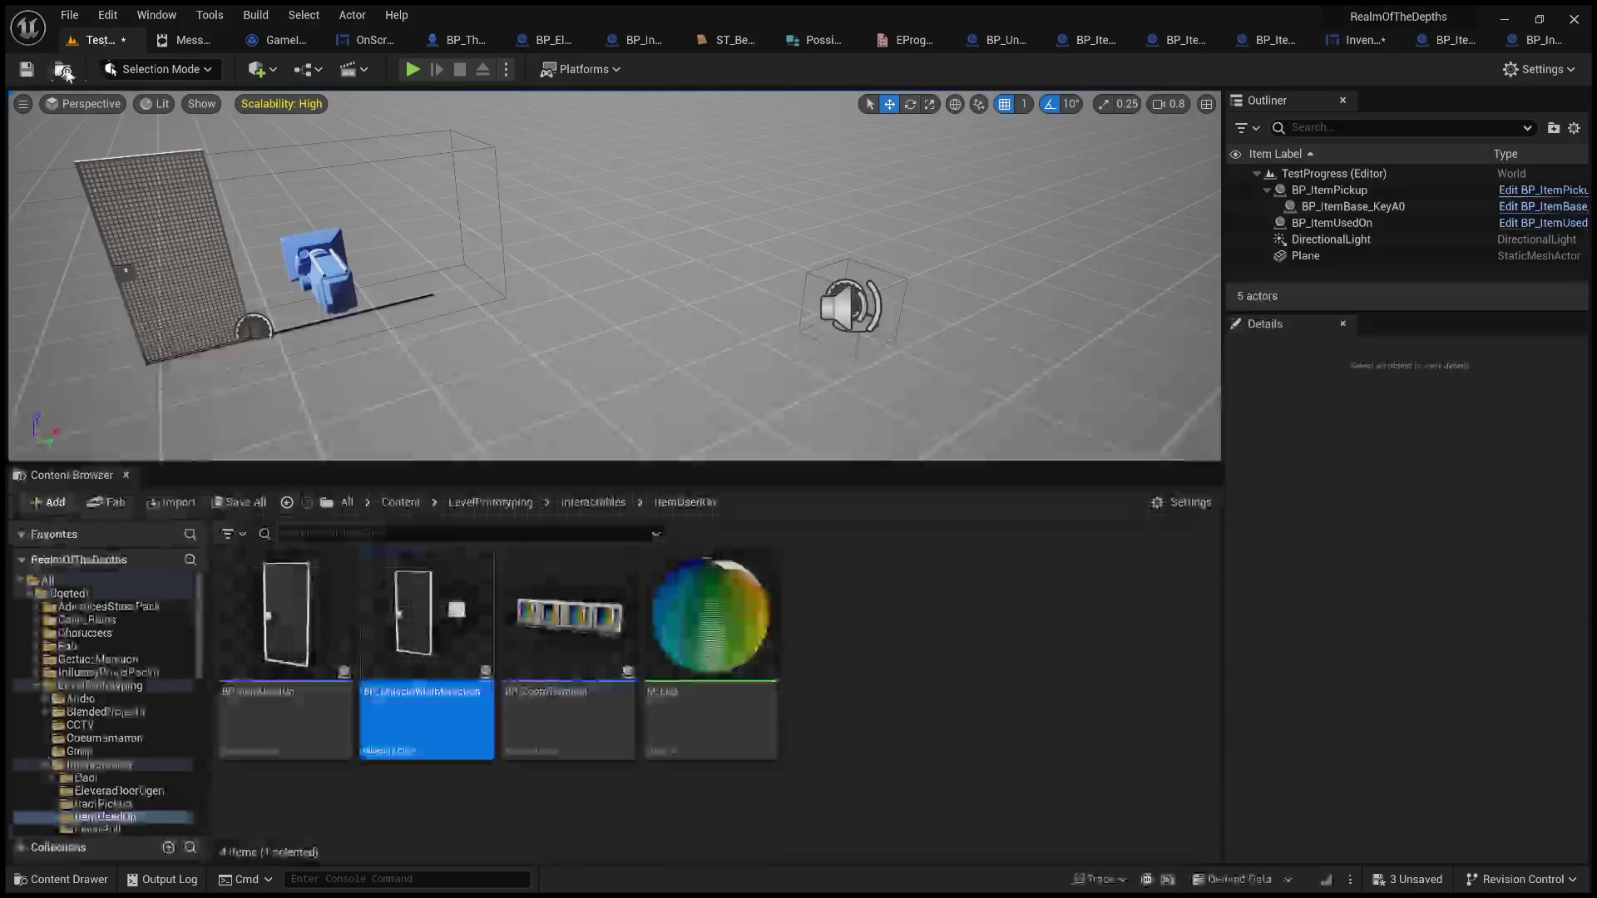
Save the TestProgress level and orbit its viewport
{"action": "left_click", "coordinate": [24, 71]}
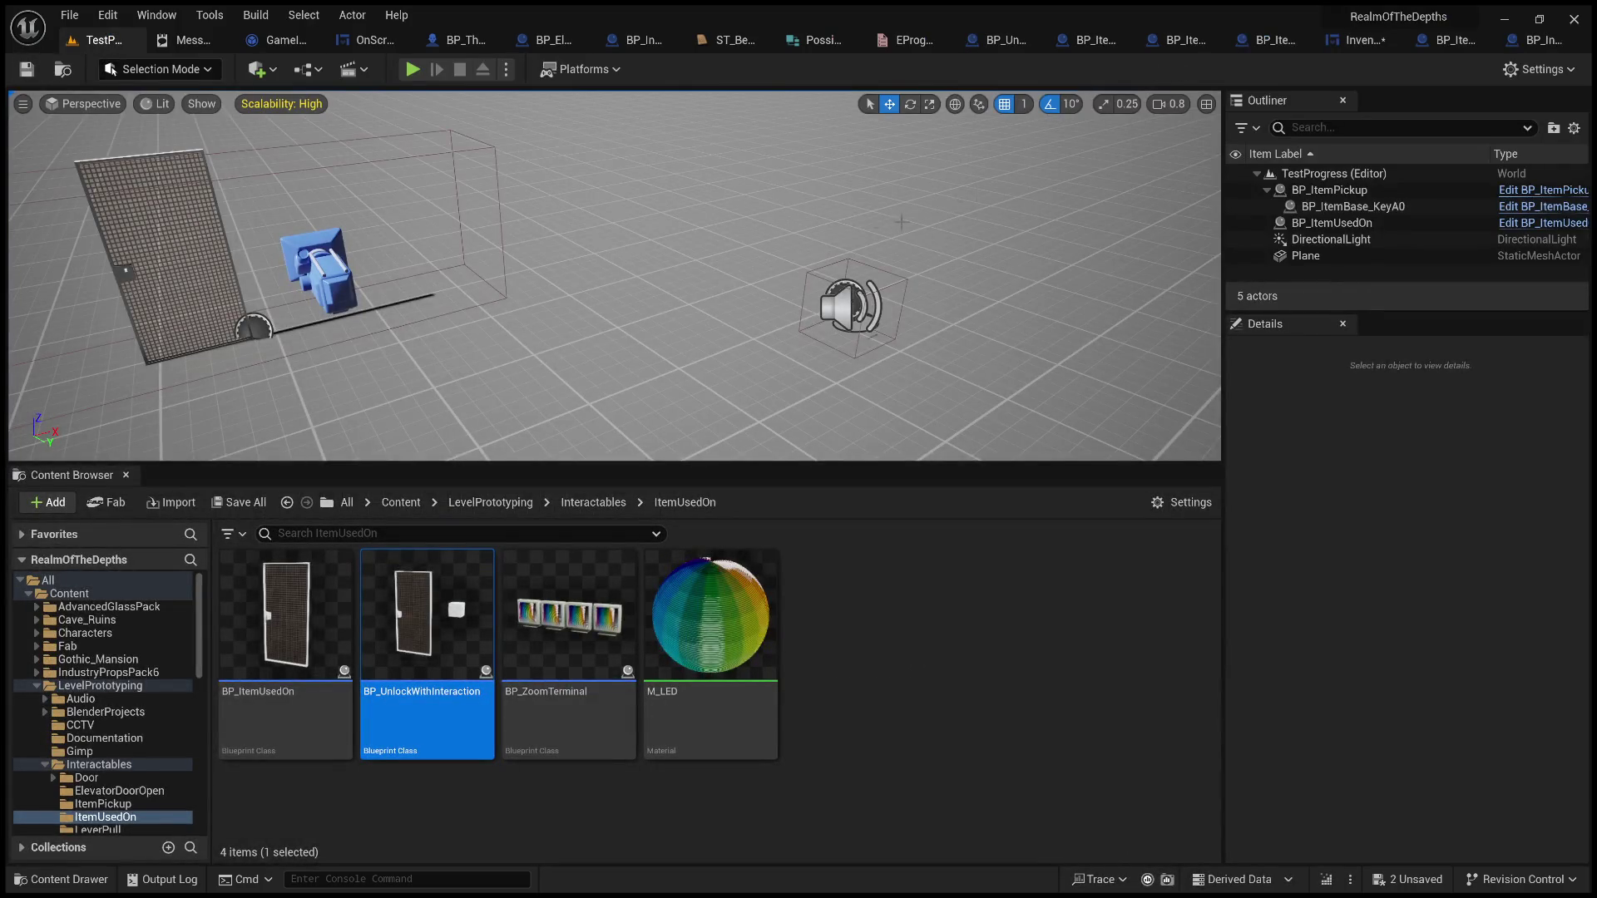
{"action": "scroll", "coordinate": [757, 242], "scroll_direction": "down", "scroll_amount": 10}
{"action": "mouse_move", "coordinate": [757, 242]}
{"action": "left_mouse_down"}
{"action": "mouse_move", "coordinate": [824, 241]}
{"action": "mouse_move", "coordinate": [754, 240]}
{"action": "left_mouse_up"}
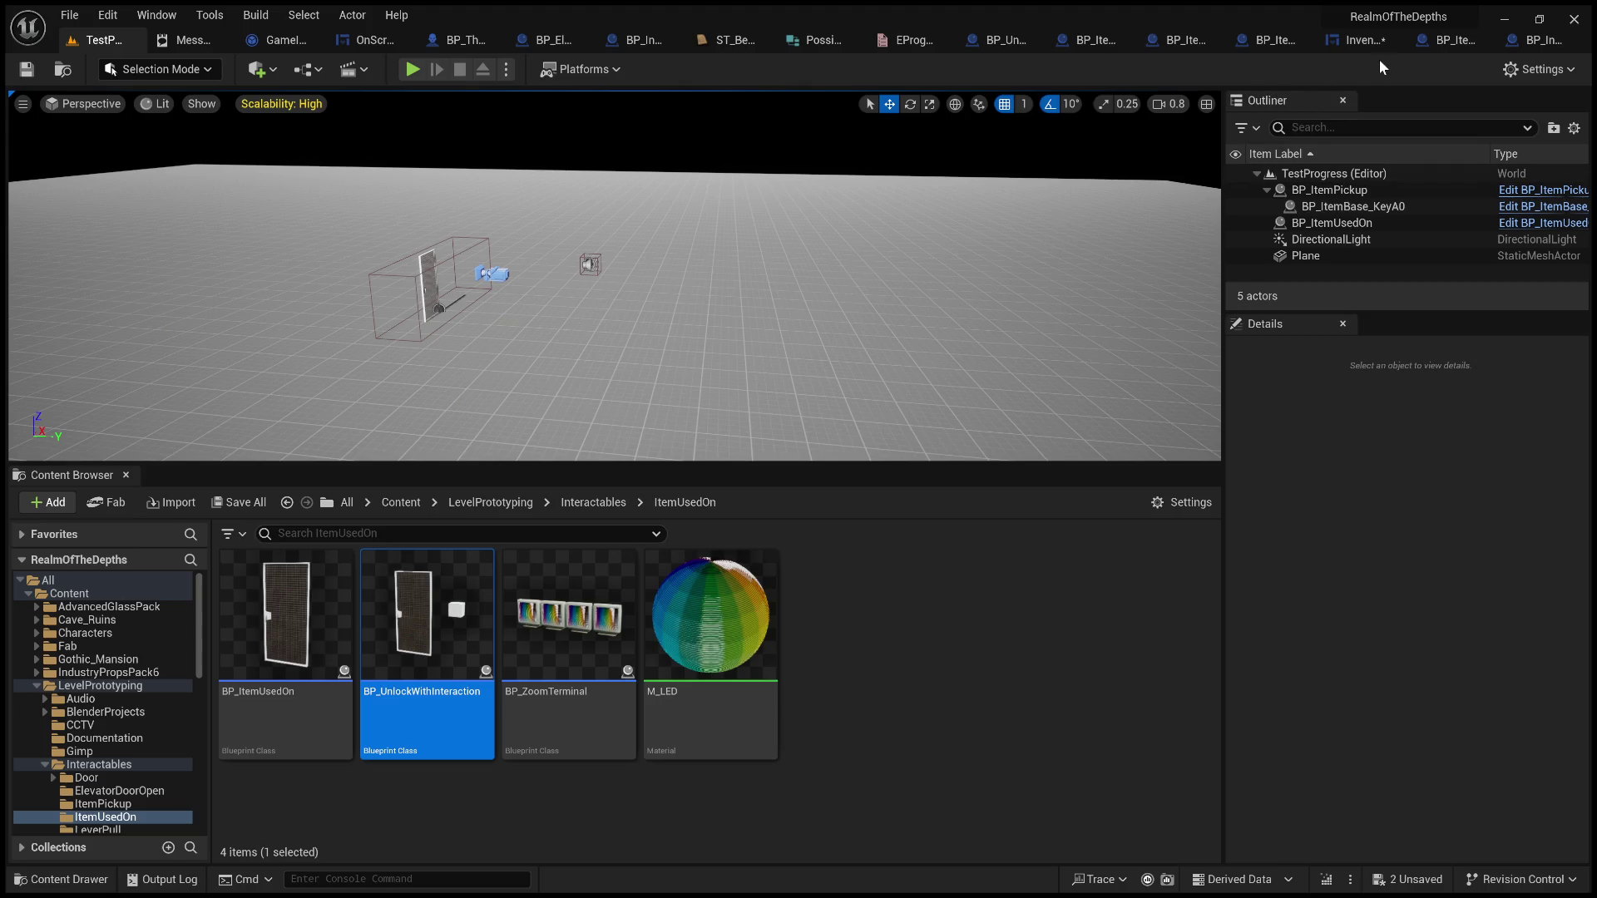
Save the InventoryMenu widget blueprint
{"action": "left_click", "coordinate": [1361, 42]}
{"action": "left_click", "coordinate": [27, 70]}
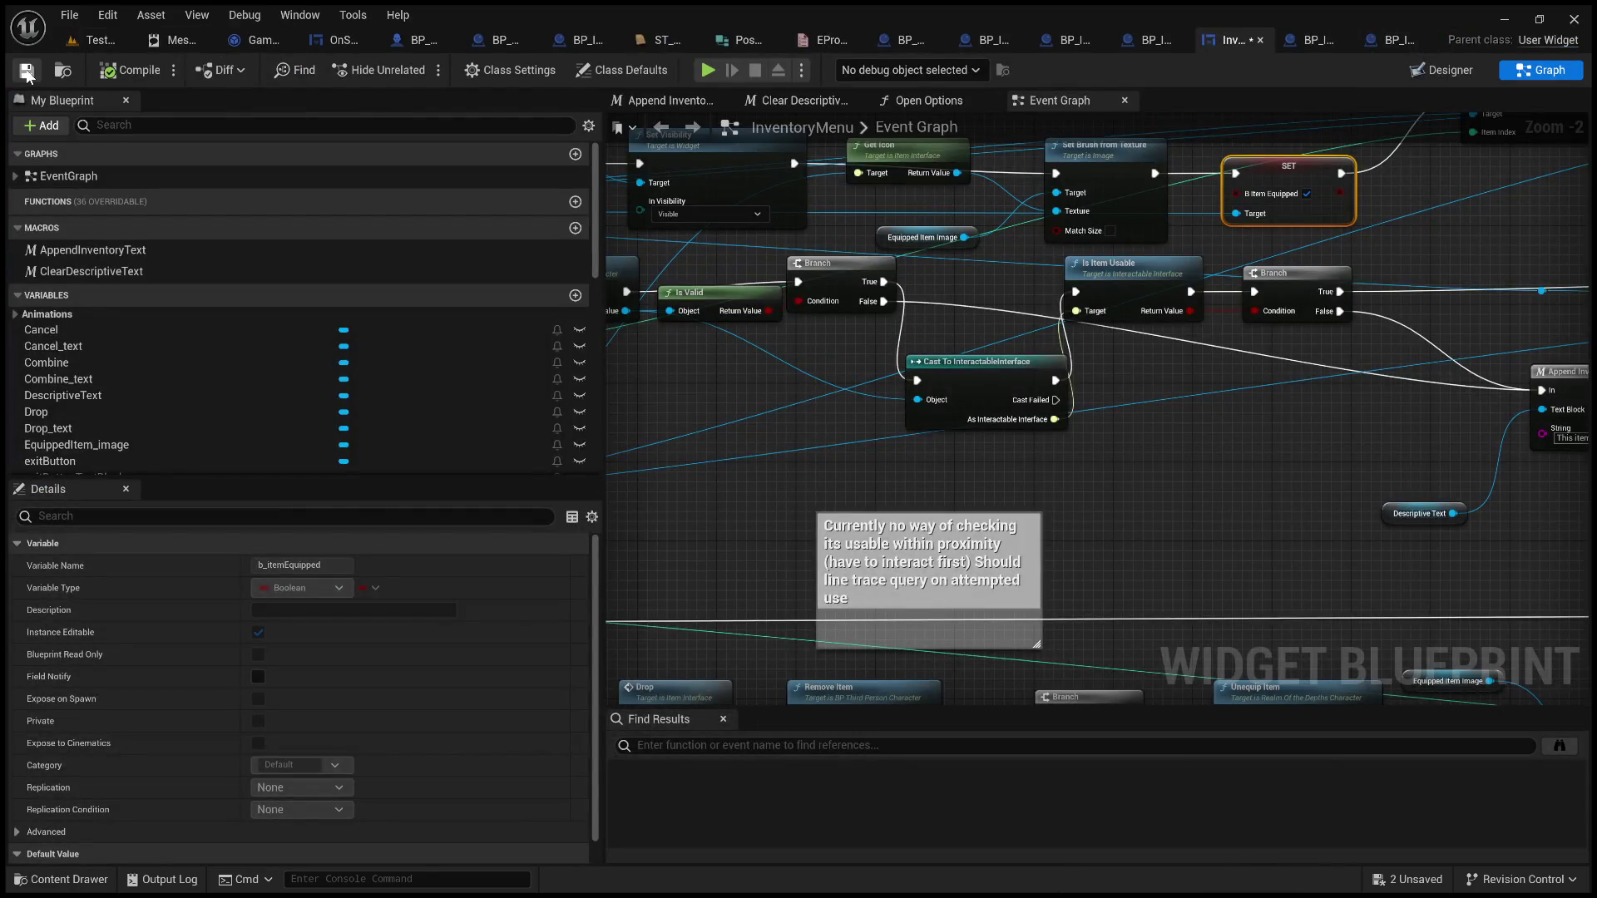
{"action": "mouse_move", "coordinate": [788, 473]}
{"action": "left_mouse_down"}
{"action": "mouse_move", "coordinate": [987, 476]}
{"action": "mouse_move", "coordinate": [1087, 492]}
{"action": "mouse_move", "coordinate": [1084, 510]}
{"action": "left_mouse_up"}
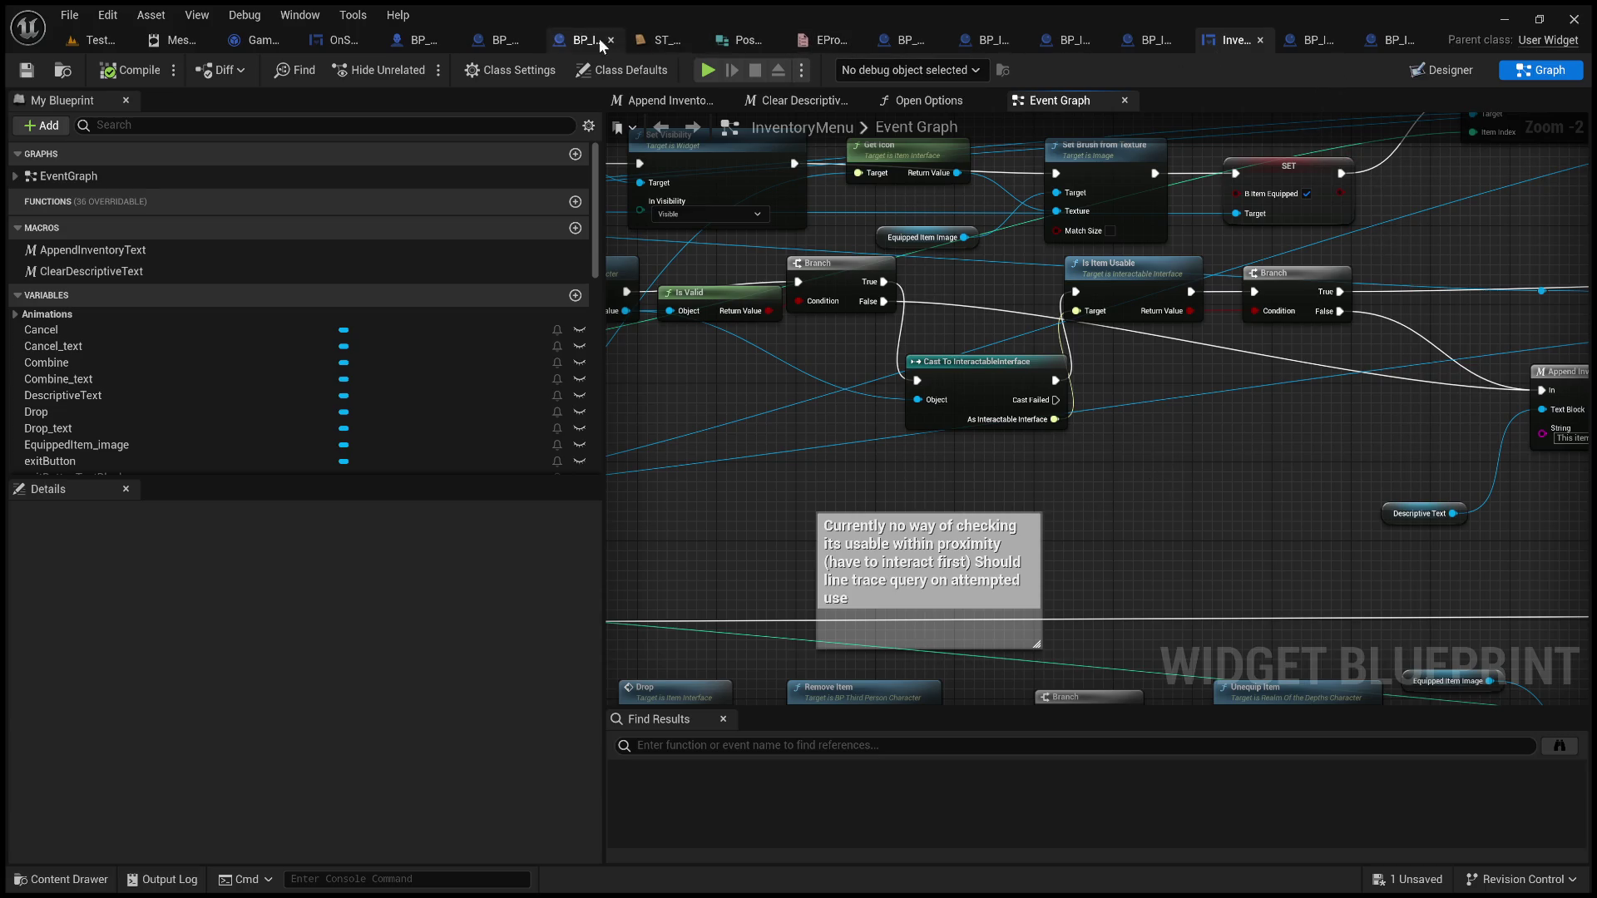
{"action": "left_click", "coordinate": [254, 42]}
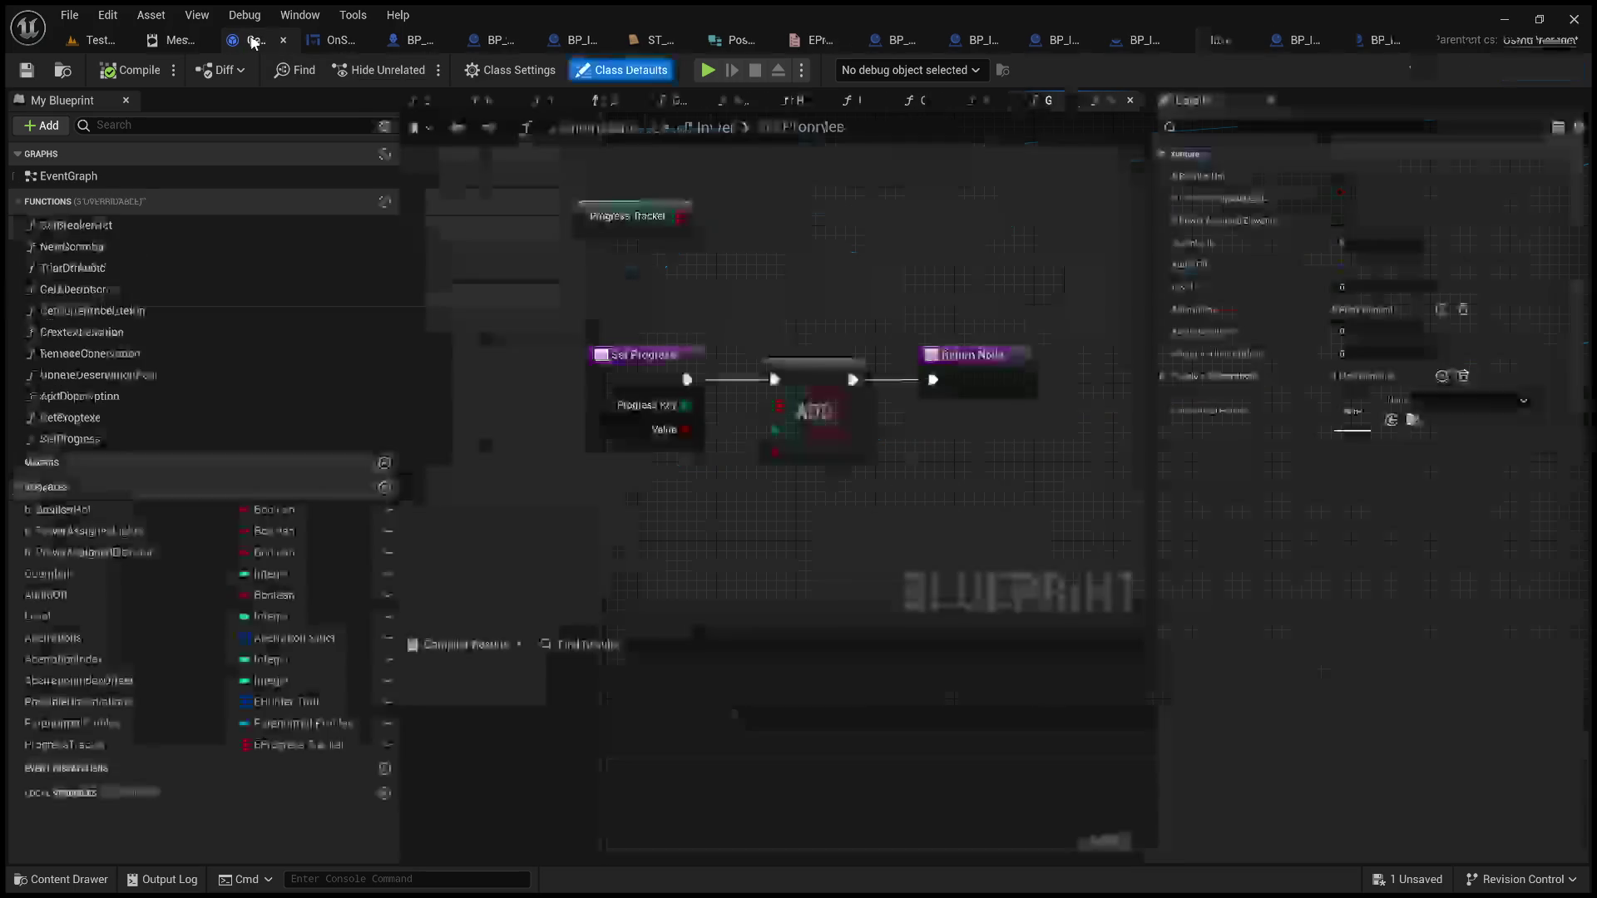
Pan around GameInstance_LevelMaster's Set Progress graph to see how it adds to Progress Tracker
{"action": "left_click_drag", "start_coordinate": [532, 304], "coordinate": [599, 300]}
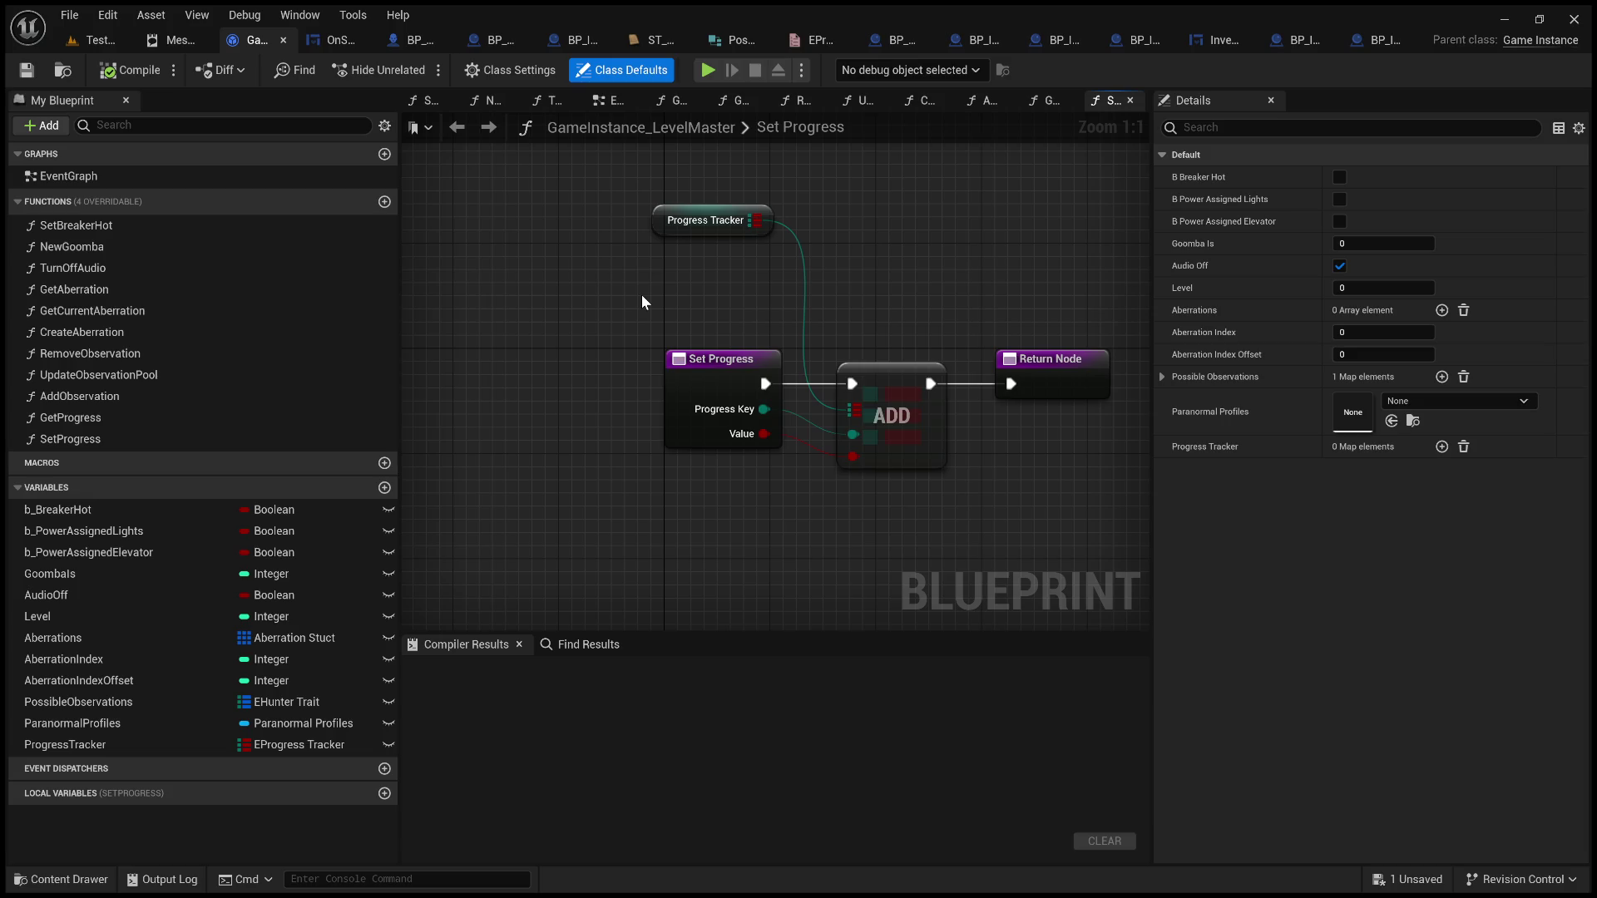
{"action": "mouse_move", "coordinate": [545, 258]}
{"action": "left_mouse_down"}
{"action": "mouse_move", "coordinate": [632, 424]}
{"action": "mouse_move", "coordinate": [636, 594]}
{"action": "mouse_move", "coordinate": [659, 568]}
{"action": "left_mouse_up"}
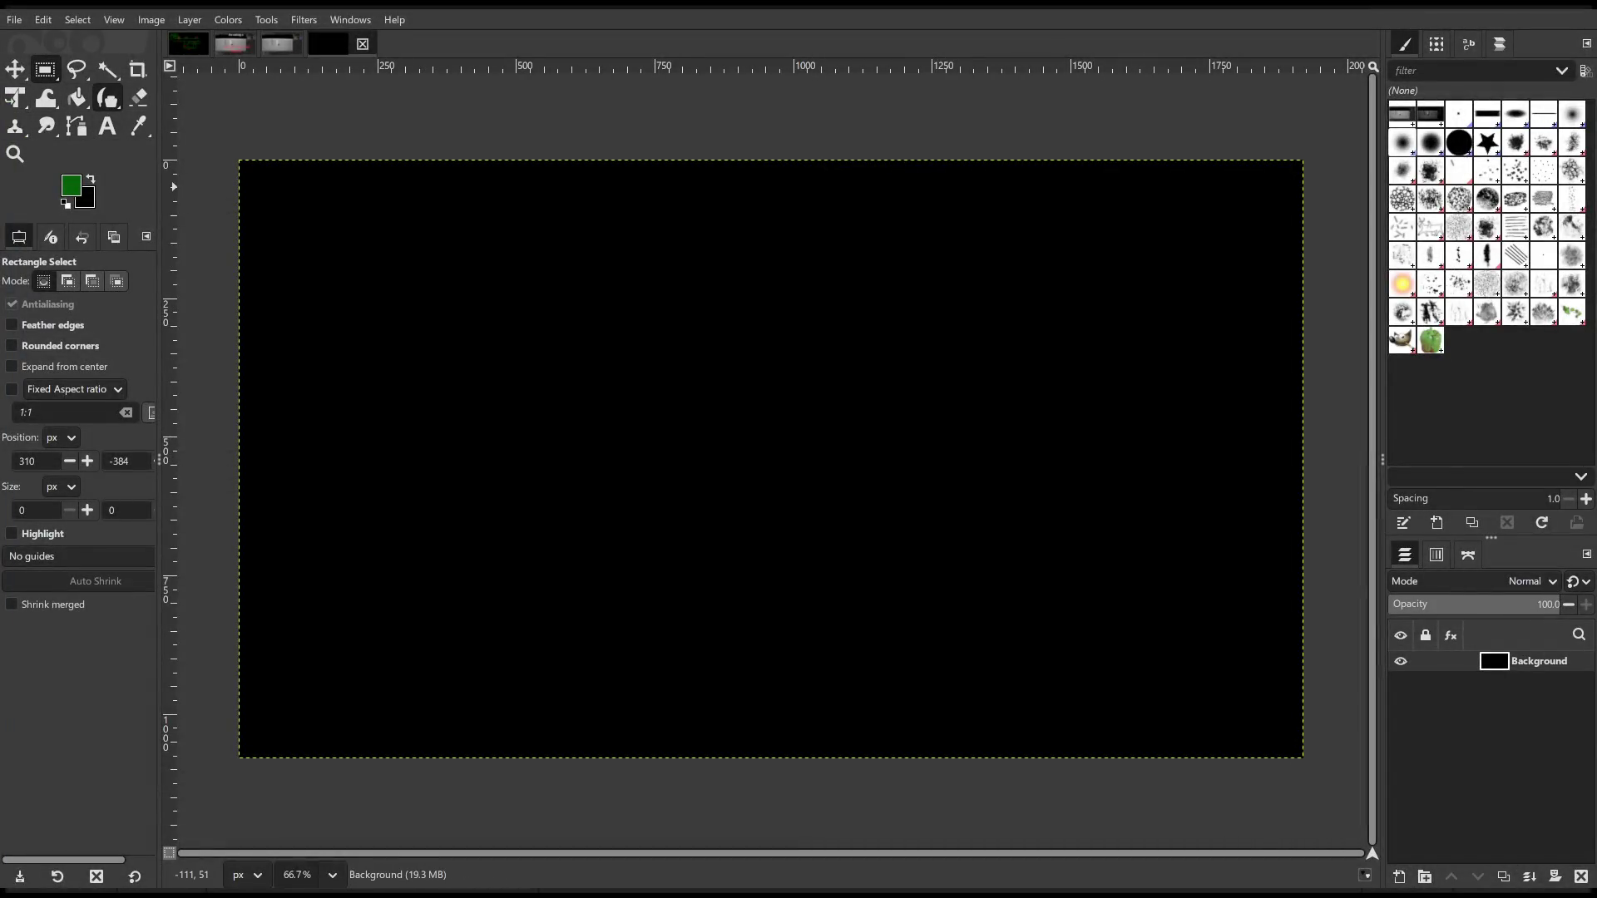
With the Ink tool, draw a lightning box and a light bulb with rays on both sides
{"action": "left_click", "coordinate": [107, 98]}
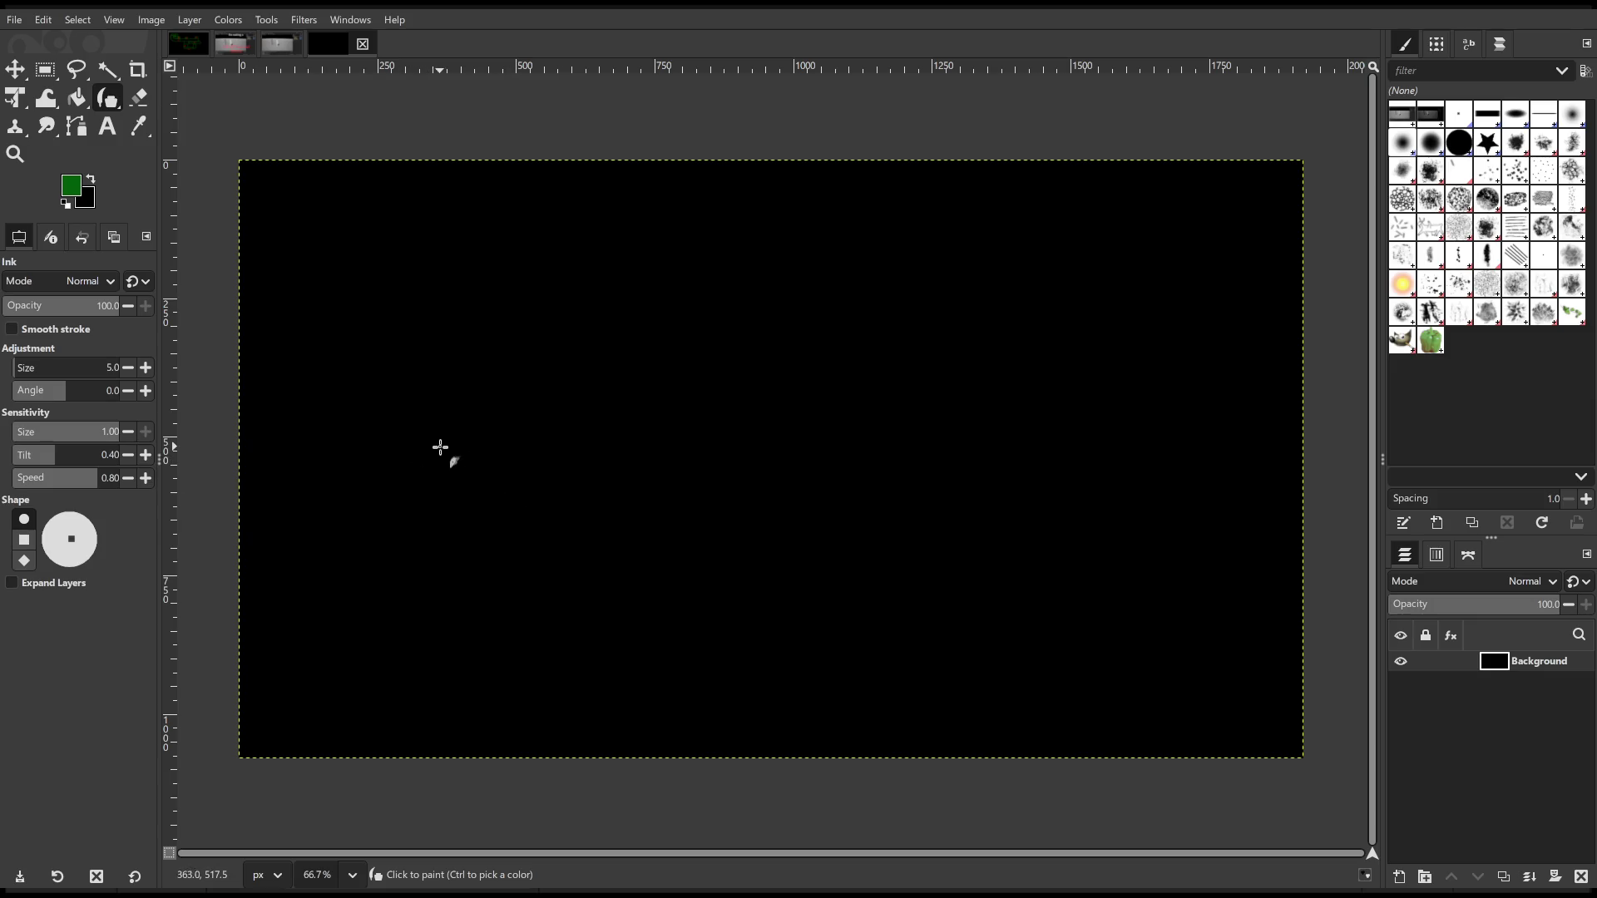
{"action": "mouse_move", "coordinate": [432, 411]}
{"action": "left_mouse_down"}
{"action": "mouse_move", "coordinate": [427, 442]}
{"action": "mouse_move", "coordinate": [552, 481]}
{"action": "mouse_move", "coordinate": [516, 392]}
{"action": "mouse_move", "coordinate": [431, 425]}
{"action": "mouse_move", "coordinate": [469, 434]}
{"action": "mouse_move", "coordinate": [479, 477]}
{"action": "left_mouse_up"}
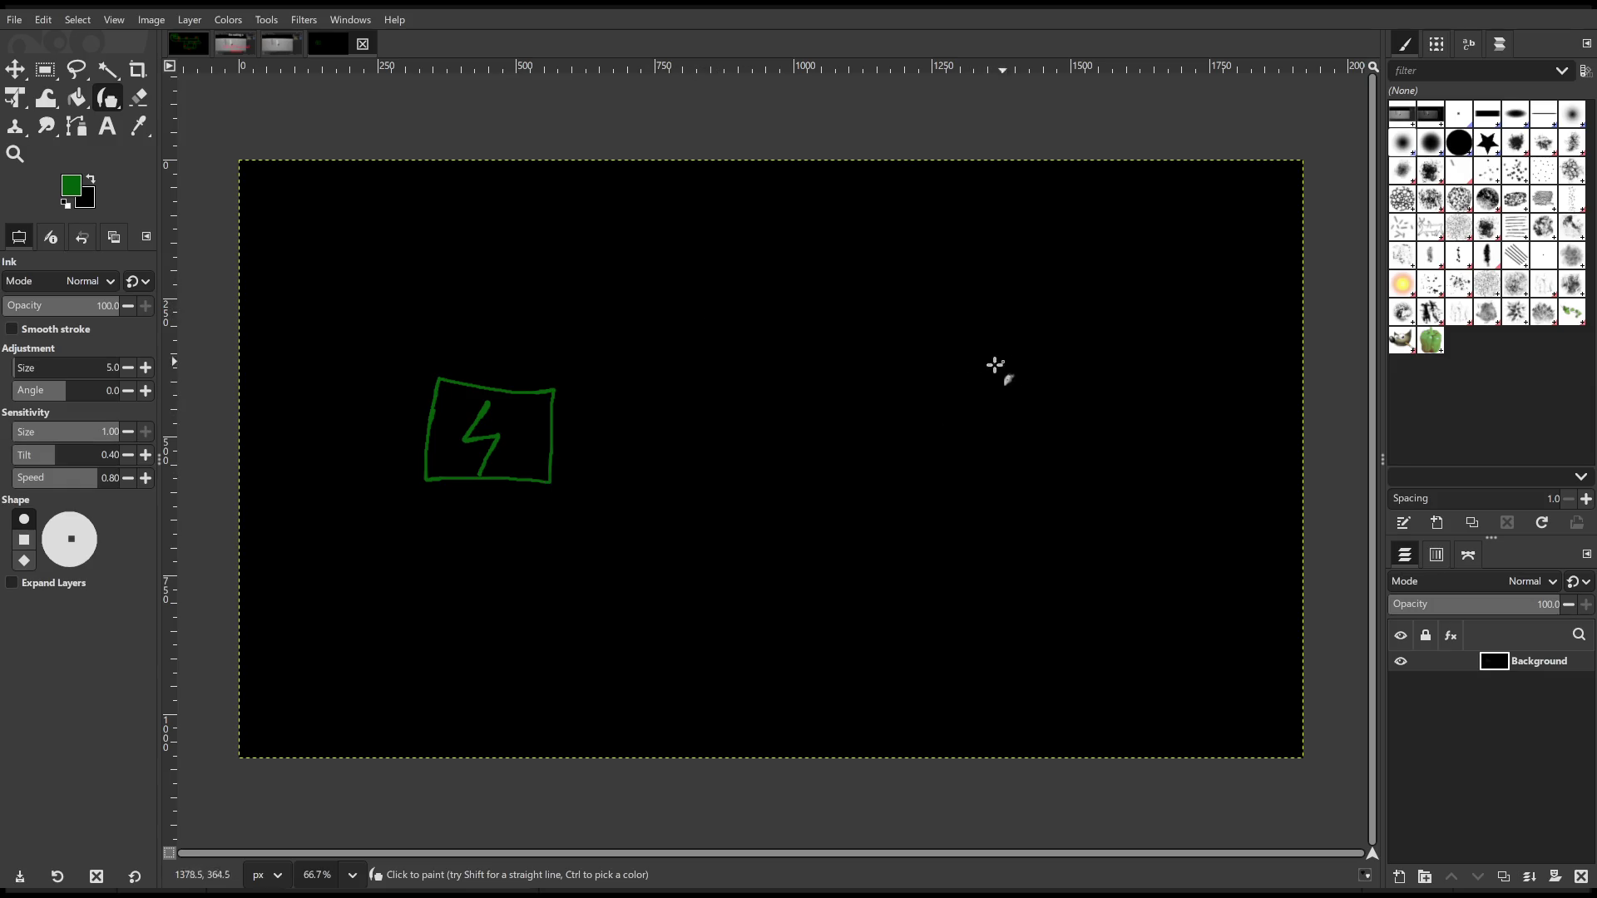
{"action": "left_click_drag", "start_coordinate": [869, 466], "coordinate": [870, 442]}
{"action": "key", "text": "ctrl"}
{"action": "key", "text": "ctrl+z"}
{"action": "mouse_move", "coordinate": [871, 484]}
{"action": "left_mouse_down"}
{"action": "mouse_move", "coordinate": [865, 390]}
{"action": "mouse_move", "coordinate": [917, 406]}
{"action": "mouse_move", "coordinate": [895, 485]}
{"action": "mouse_move", "coordinate": [869, 484]}
{"action": "mouse_move", "coordinate": [871, 460]}
{"action": "mouse_move", "coordinate": [894, 462]}
{"action": "left_mouse_up"}
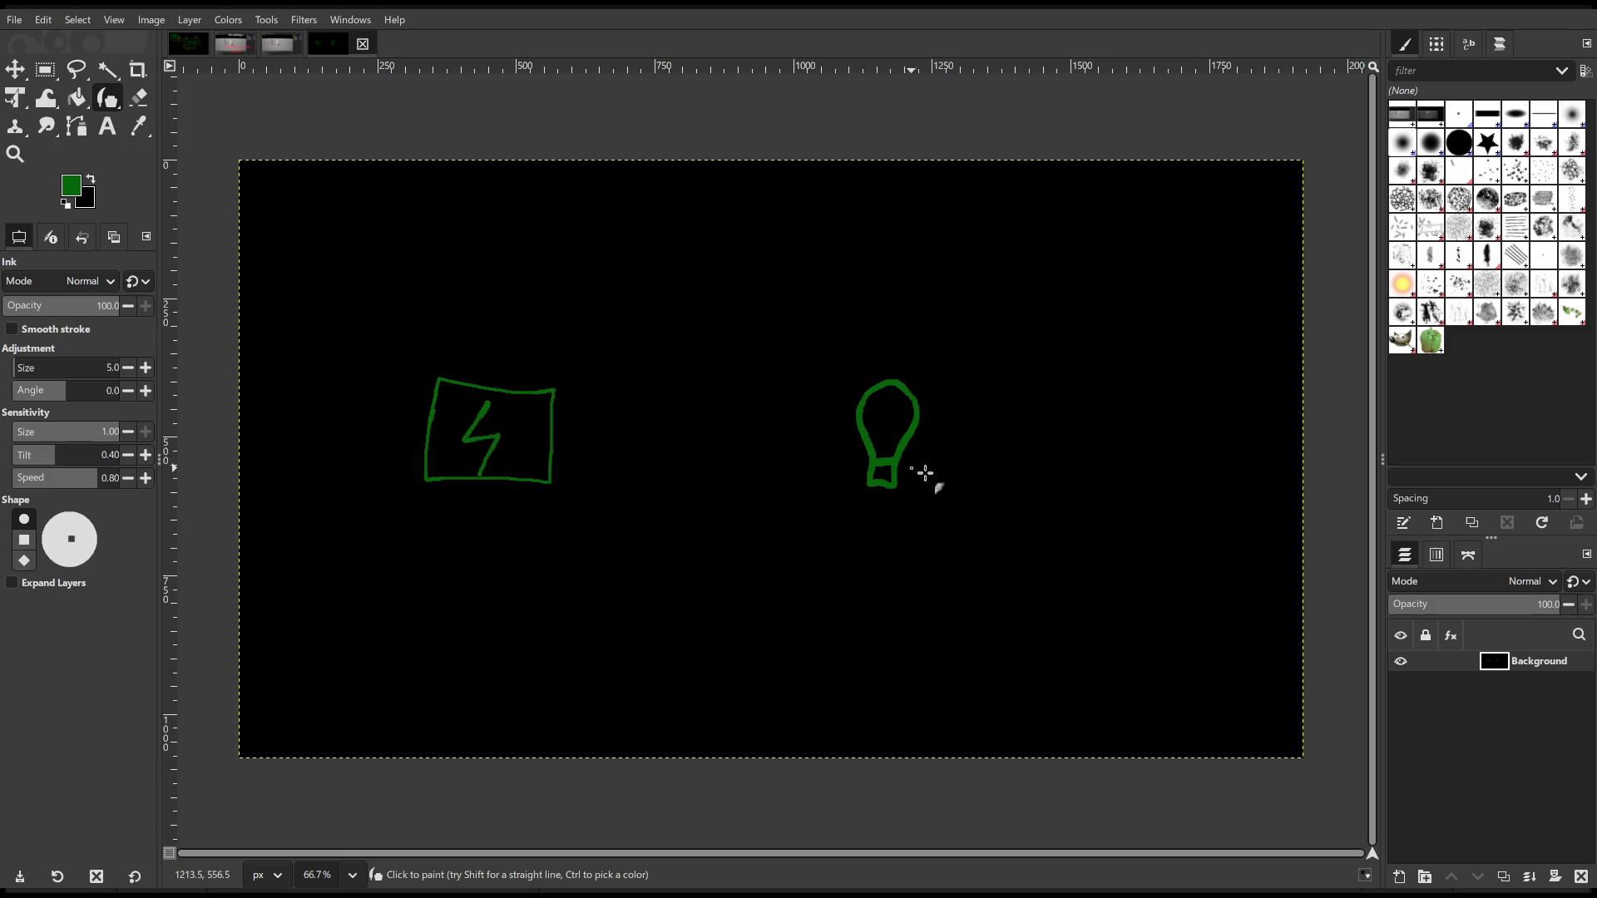
{"action": "mouse_move", "coordinate": [916, 373]}
{"action": "left_mouse_down"}
{"action": "mouse_move", "coordinate": [936, 363]}
{"action": "mouse_move", "coordinate": [944, 393]}
{"action": "left_mouse_up"}
{"action": "left_click_drag", "start_coordinate": [855, 366], "coordinate": [836, 391]}
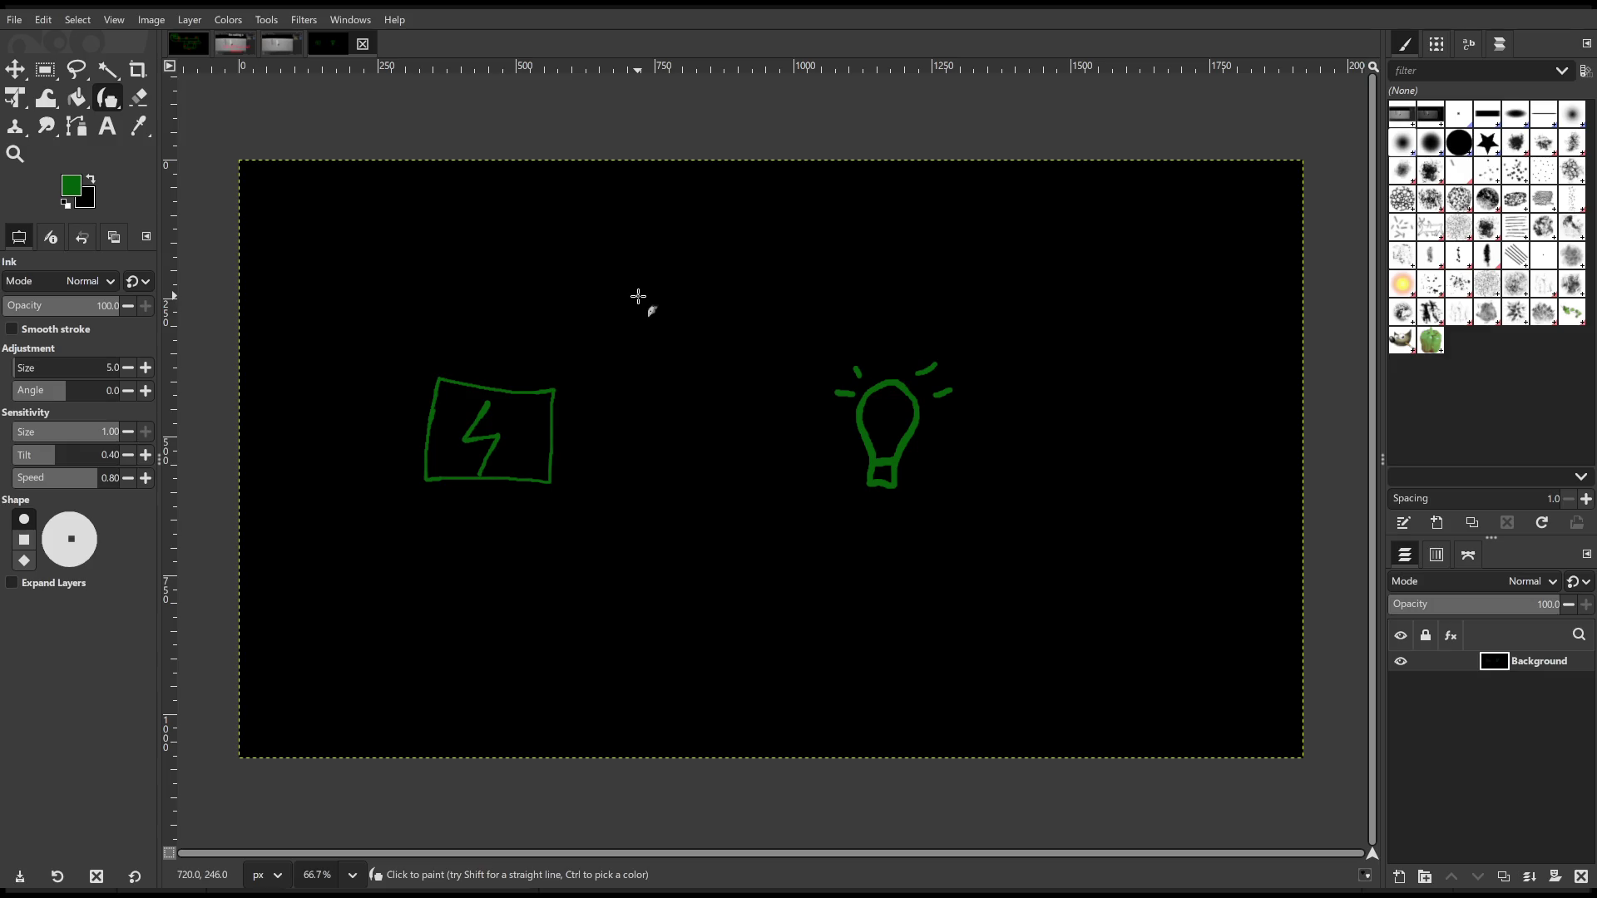
Draw the GM box, a check mark beside the lightning box, and a circular arrow top right
{"action": "mouse_move", "coordinate": [630, 184]}
{"action": "left_mouse_down"}
{"action": "mouse_move", "coordinate": [614, 282]}
{"action": "mouse_move", "coordinate": [793, 296]}
{"action": "mouse_move", "coordinate": [820, 197]}
{"action": "mouse_move", "coordinate": [638, 164]}
{"action": "mouse_move", "coordinate": [625, 194]}
{"action": "mouse_move", "coordinate": [680, 193]}
{"action": "mouse_move", "coordinate": [684, 241]}
{"action": "mouse_move", "coordinate": [678, 220]}
{"action": "mouse_move", "coordinate": [724, 214]}
{"action": "mouse_move", "coordinate": [749, 221]}
{"action": "mouse_move", "coordinate": [753, 245]}
{"action": "left_mouse_up"}
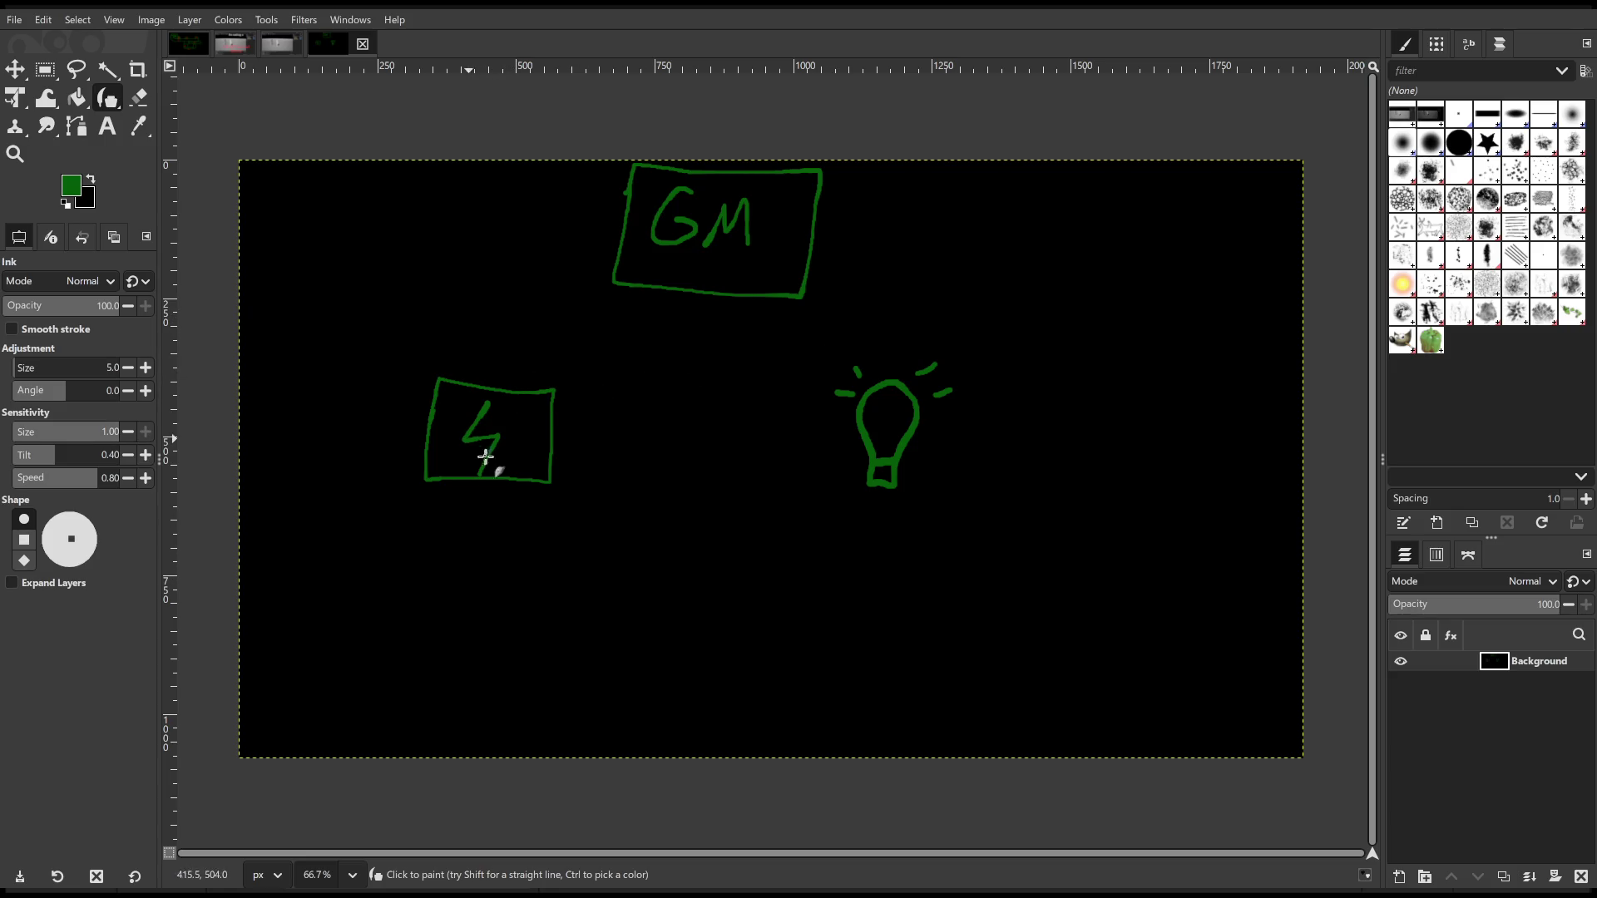
{"action": "mouse_move", "coordinate": [388, 424]}
{"action": "left_mouse_down"}
{"action": "mouse_move", "coordinate": [509, 285]}
{"action": "mouse_move", "coordinate": [530, 221]}
{"action": "mouse_move", "coordinate": [620, 221]}
{"action": "mouse_move", "coordinate": [615, 203]}
{"action": "mouse_move", "coordinate": [624, 221]}
{"action": "mouse_move", "coordinate": [588, 251]}
{"action": "left_mouse_up"}
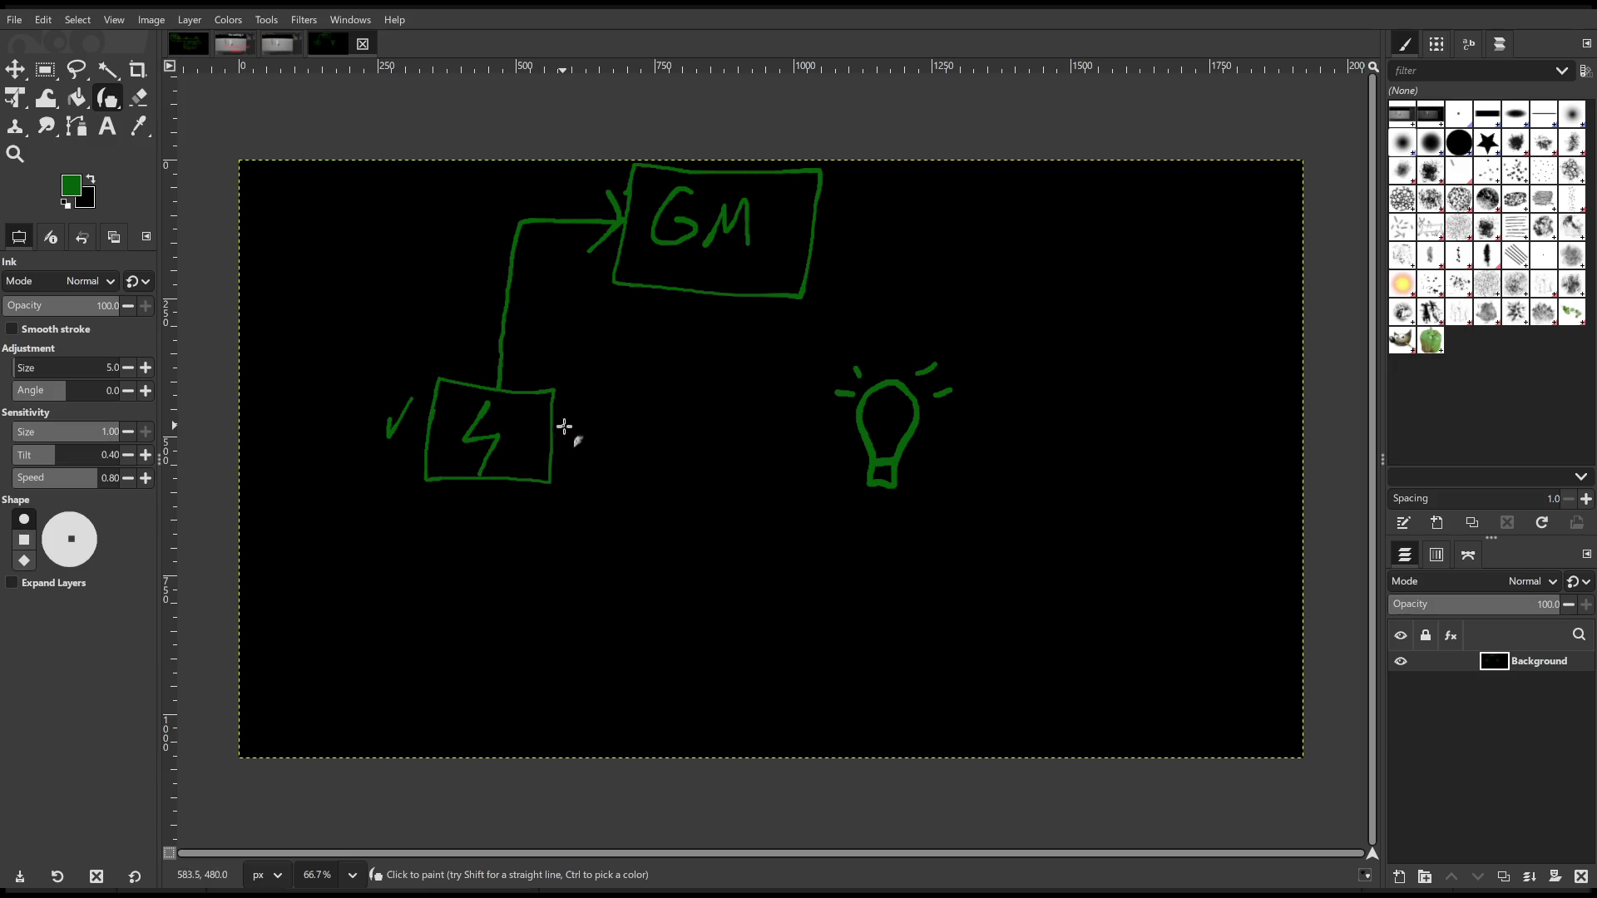
{"action": "mouse_move", "coordinate": [819, 230]}
{"action": "left_mouse_down"}
{"action": "mouse_move", "coordinate": [912, 237]}
{"action": "mouse_move", "coordinate": [903, 325]}
{"action": "mouse_move", "coordinate": [884, 335]}
{"action": "mouse_move", "coordinate": [897, 348]}
{"action": "mouse_move", "coordinate": [935, 318]}
{"action": "left_mouse_up"}
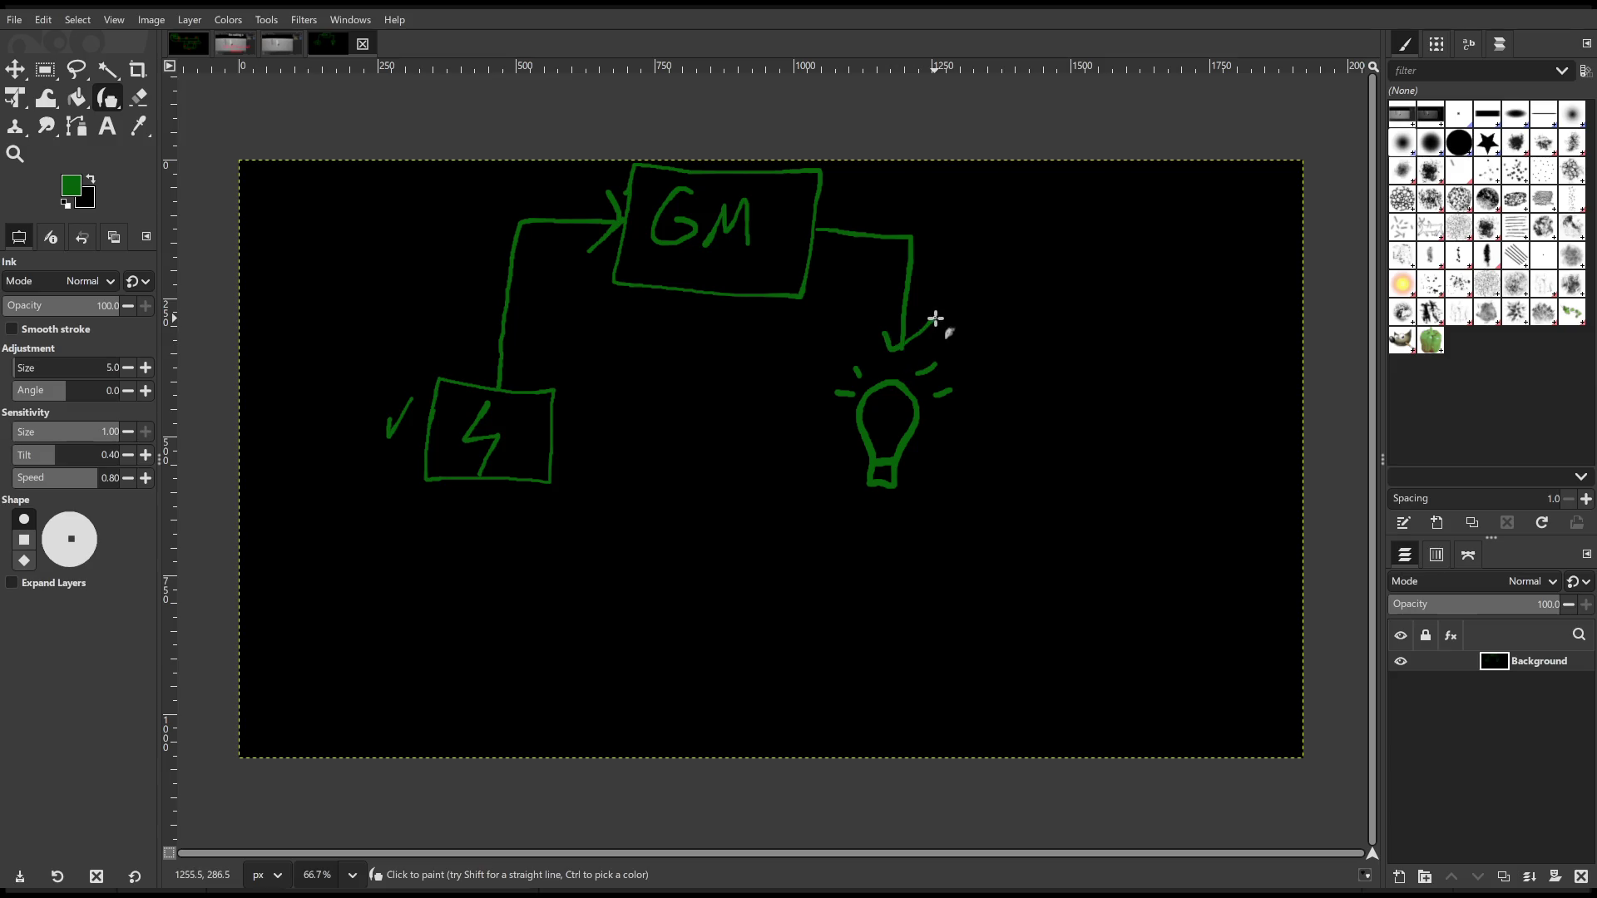
{"action": "key", "text": "ctrl+z"}
{"action": "key", "text": "ctrl+z"}
{"action": "mouse_move", "coordinate": [557, 437]}
{"action": "left_mouse_down"}
{"action": "mouse_move", "coordinate": [838, 449]}
{"action": "mouse_move", "coordinate": [816, 424]}
{"action": "mouse_move", "coordinate": [811, 471]}
{"action": "left_mouse_up"}
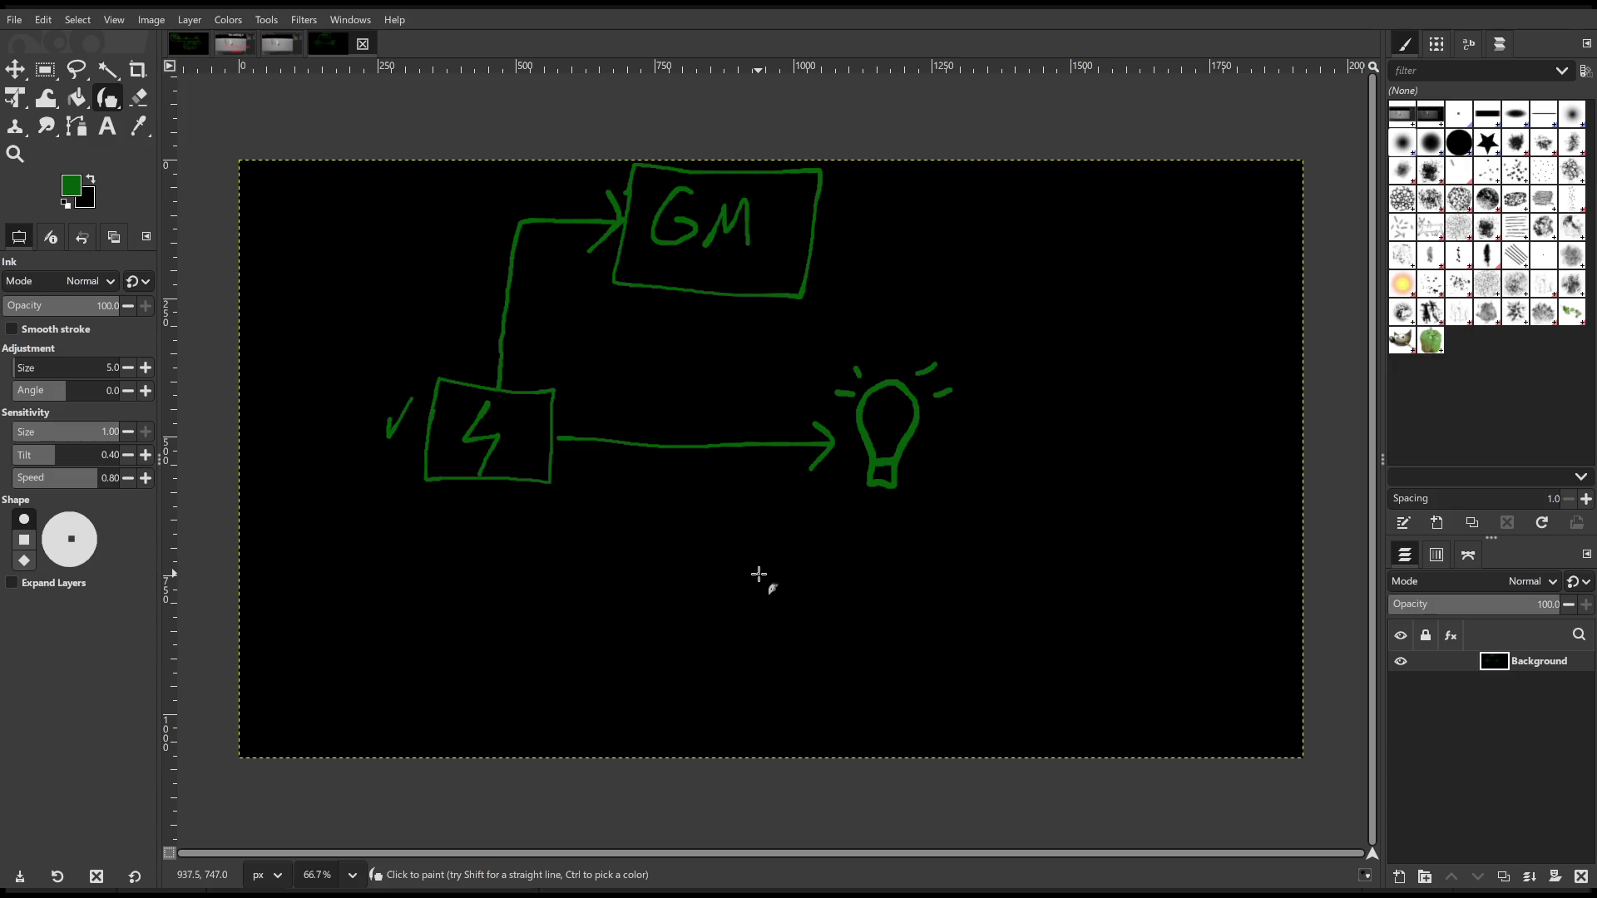
{"action": "key", "text": "ctrl+z"}
{"action": "key", "text": "ctrl+z"}
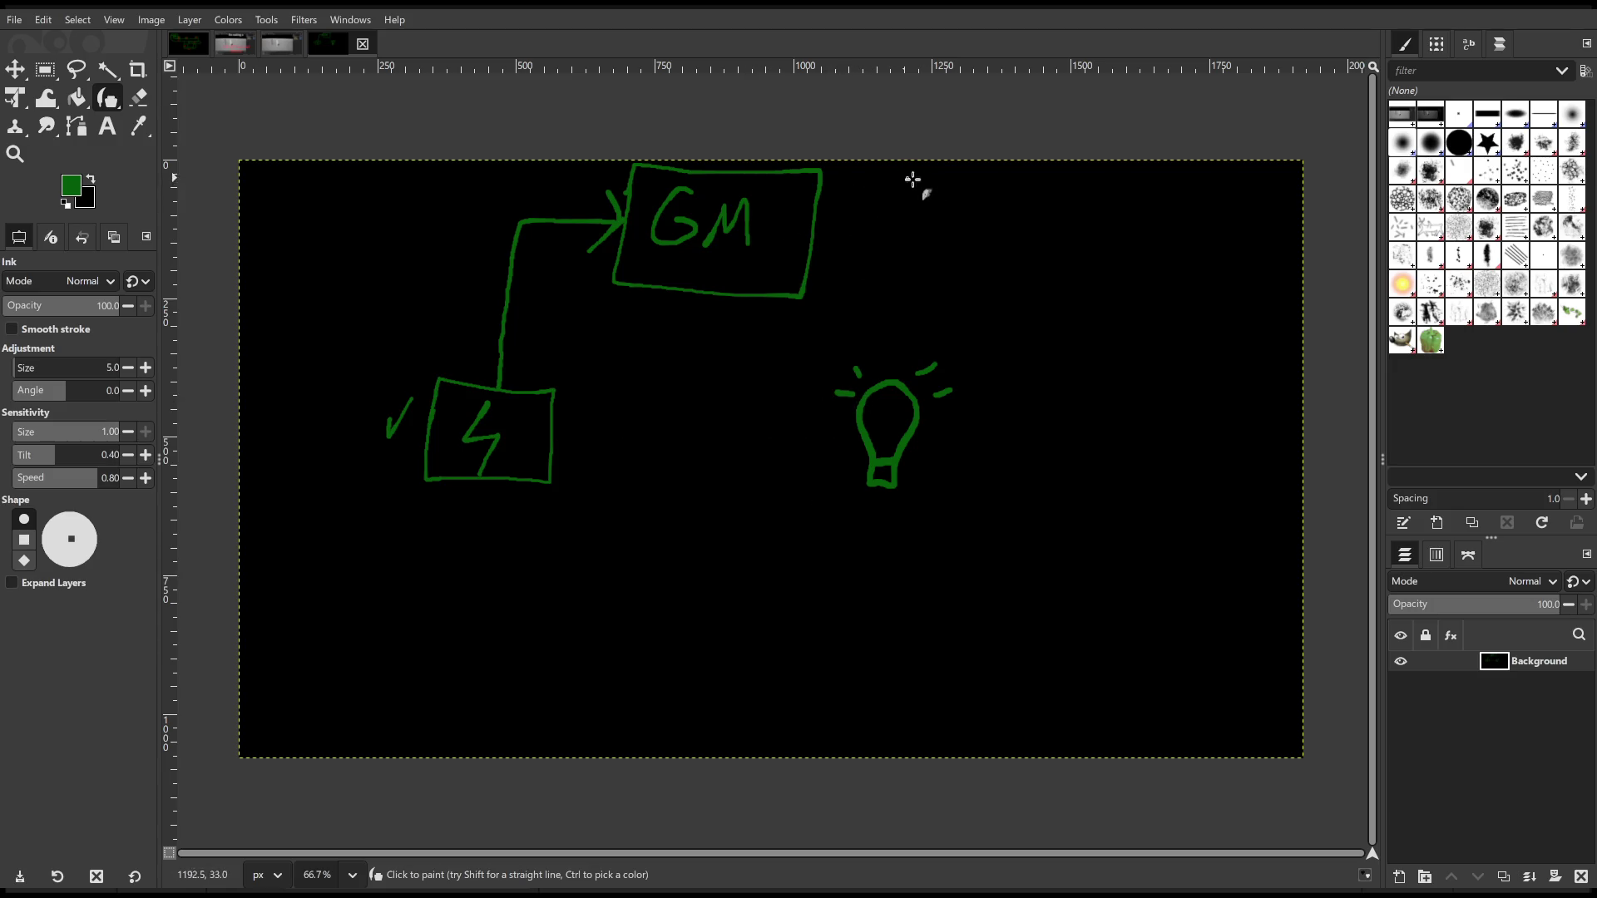
{"action": "scroll", "coordinate": [1080, 264], "scroll_direction": "right", "scroll_amount": 1}
{"action": "mouse_move", "coordinate": [1081, 265]}
{"action": "left_mouse_down"}
{"action": "mouse_move", "coordinate": [1013, 324]}
{"action": "mouse_move", "coordinate": [1058, 305]}
{"action": "left_mouse_up"}
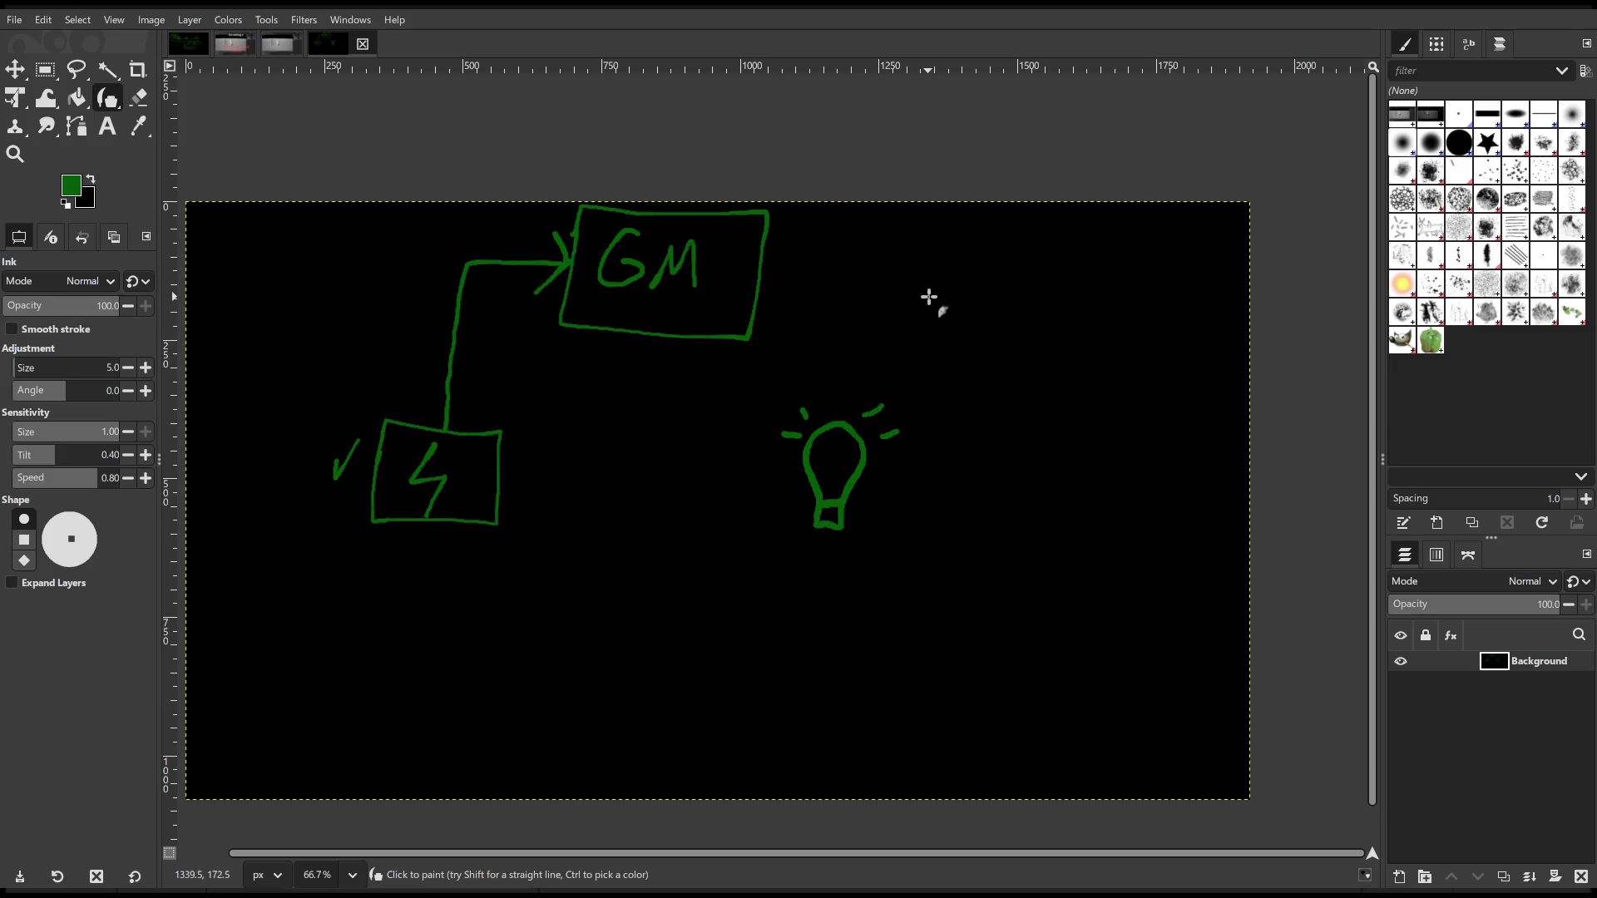
{"action": "mouse_move", "coordinate": [1161, 242]}
{"action": "left_mouse_down"}
{"action": "mouse_move", "coordinate": [1177, 265]}
{"action": "mouse_move", "coordinate": [1111, 233]}
{"action": "mouse_move", "coordinate": [1137, 221]}
{"action": "left_mouse_up"}
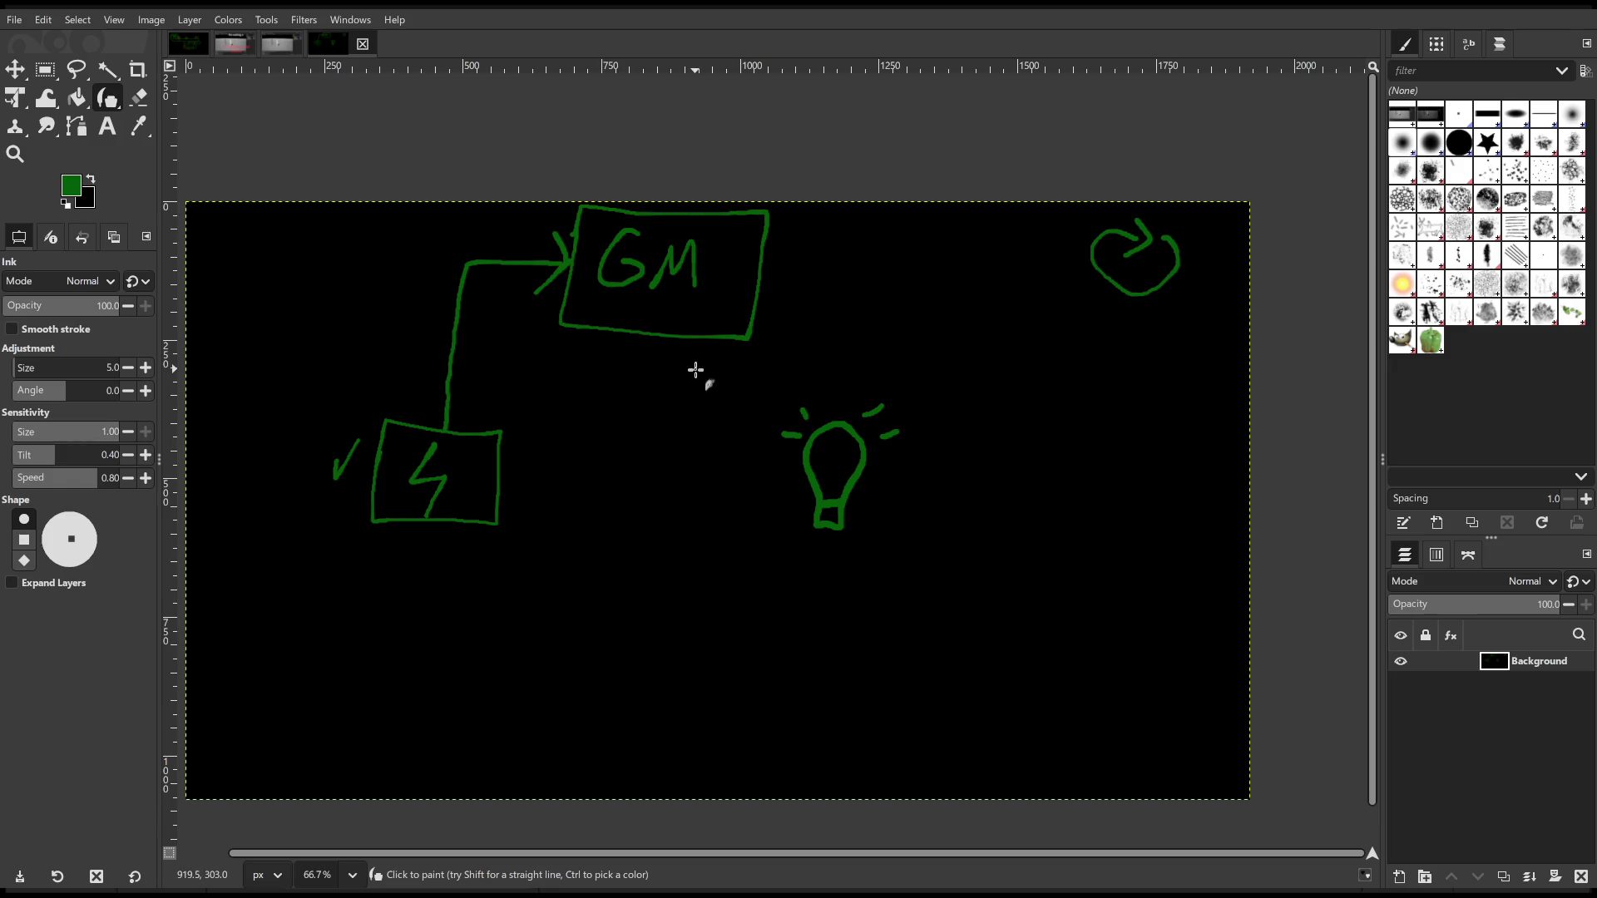
Draw a green line from the lightning box to the bulb and add an arrowhead to it
{"action": "scroll", "coordinate": [699, 367], "scroll_direction": "left", "scroll_amount": 5}
{"action": "scroll", "coordinate": [753, 367], "scroll_direction": "down", "scroll_amount": 1}
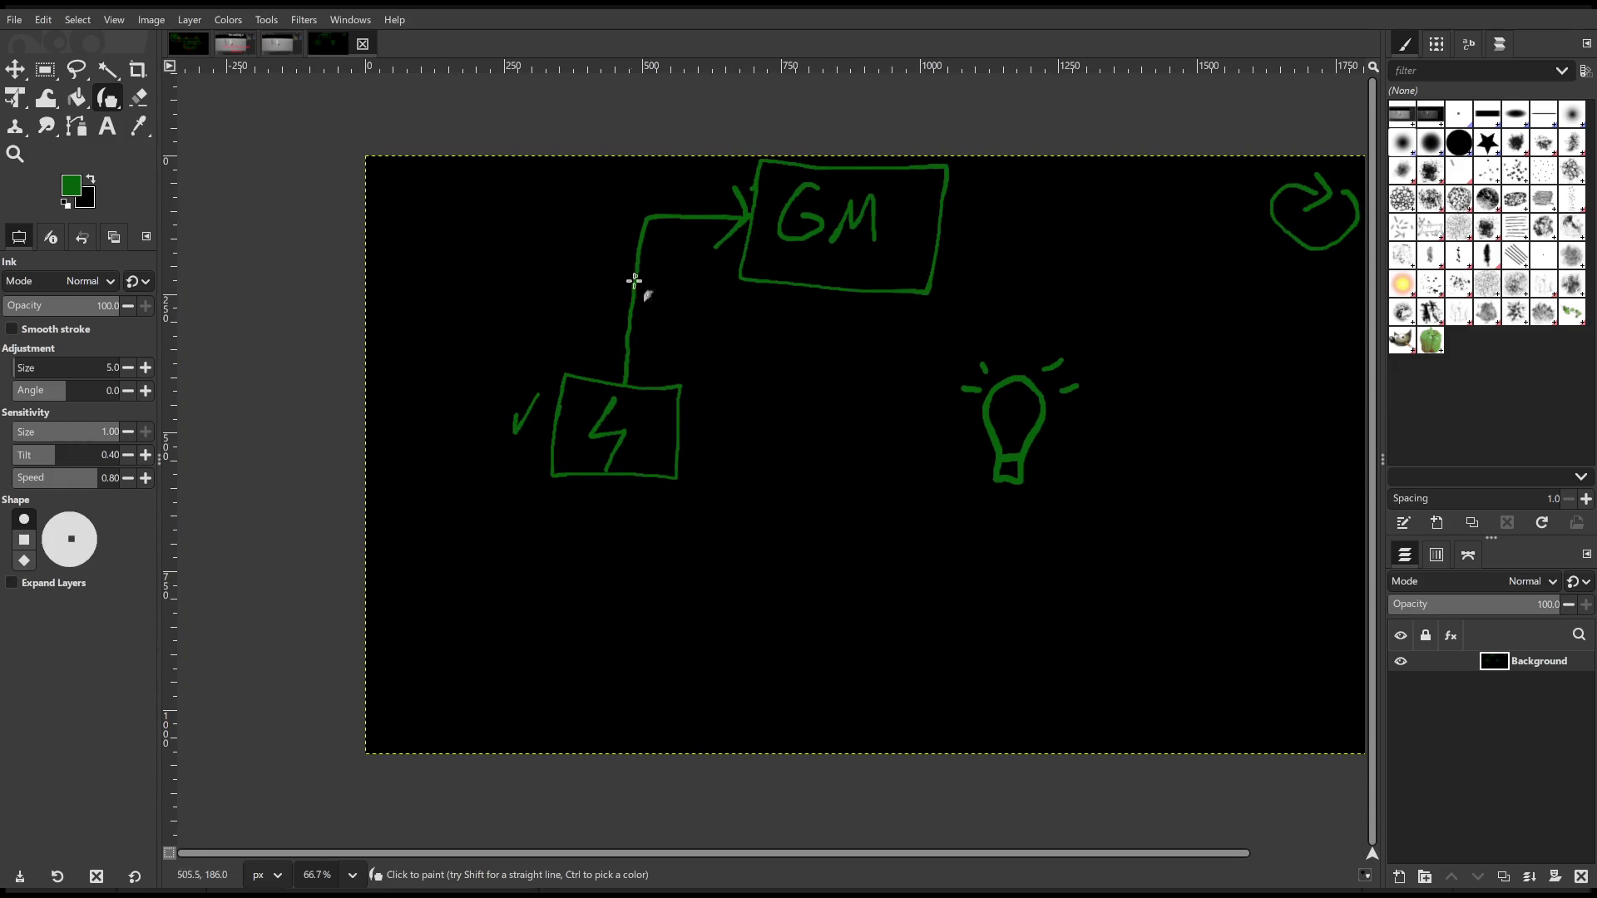
{"action": "mouse_move", "coordinate": [641, 353]}
{"action": "left_mouse_down"}
{"action": "mouse_move", "coordinate": [649, 274]}
{"action": "mouse_move", "coordinate": [744, 218]}
{"action": "mouse_move", "coordinate": [641, 260]}
{"action": "mouse_move", "coordinate": [641, 343]}
{"action": "left_mouse_up"}
{"action": "key", "text": "ctrl+z"}
{"action": "left_click_drag", "start_coordinate": [793, 339], "coordinate": [811, 413]}
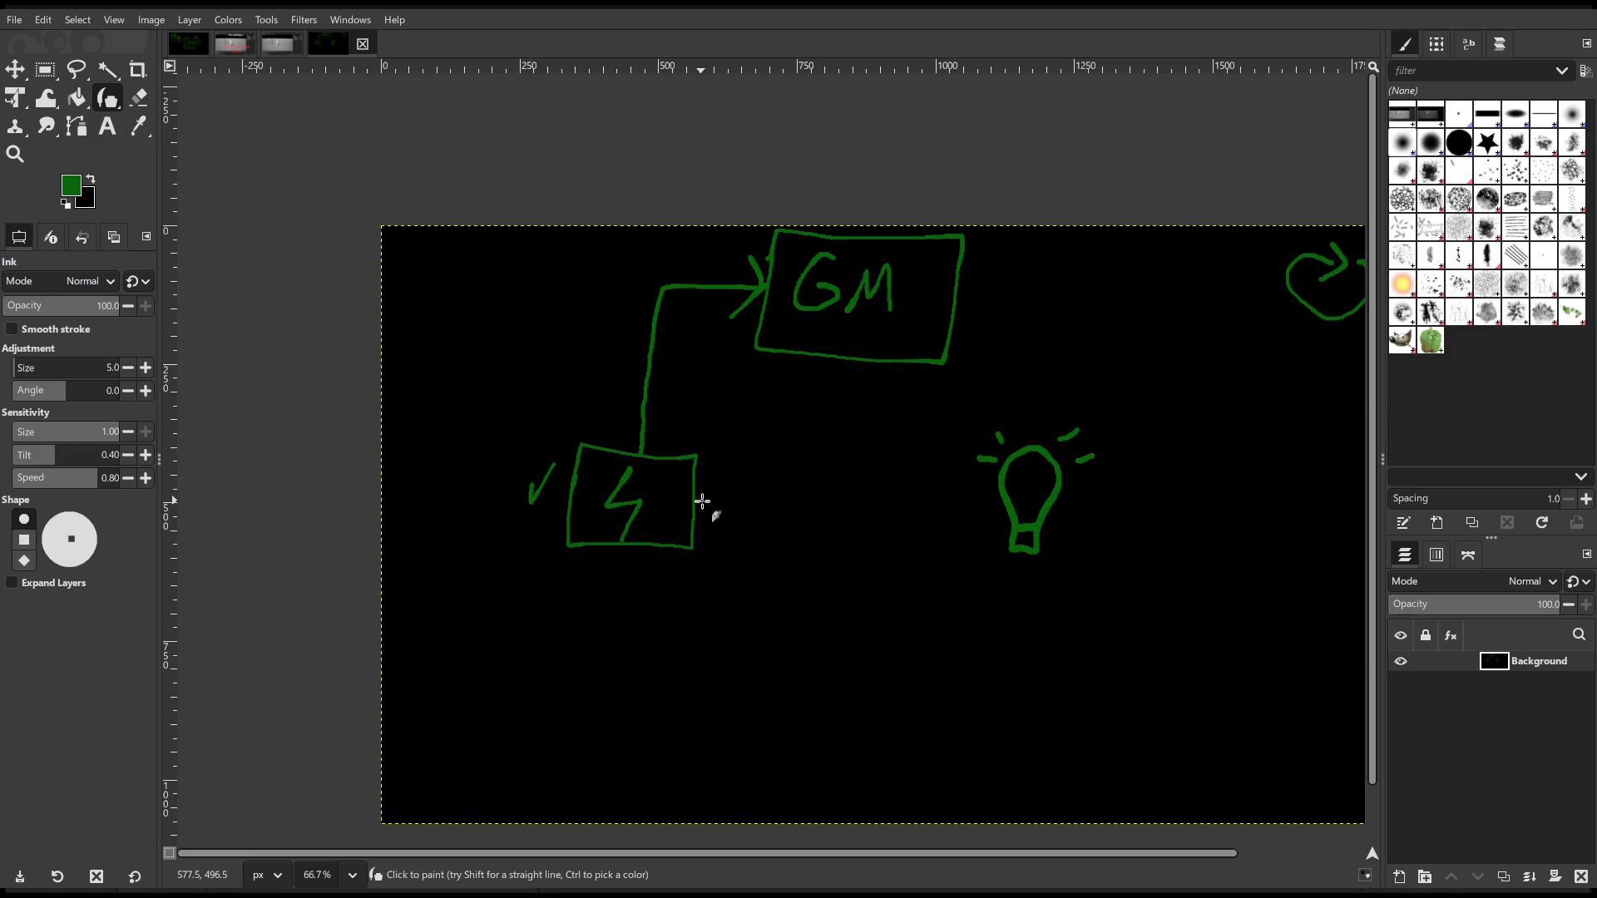
{"action": "mouse_move", "coordinate": [697, 499]}
{"action": "left_mouse_down"}
{"action": "mouse_move", "coordinate": [965, 511]}
{"action": "mouse_move", "coordinate": [915, 538]}
{"action": "left_mouse_up"}
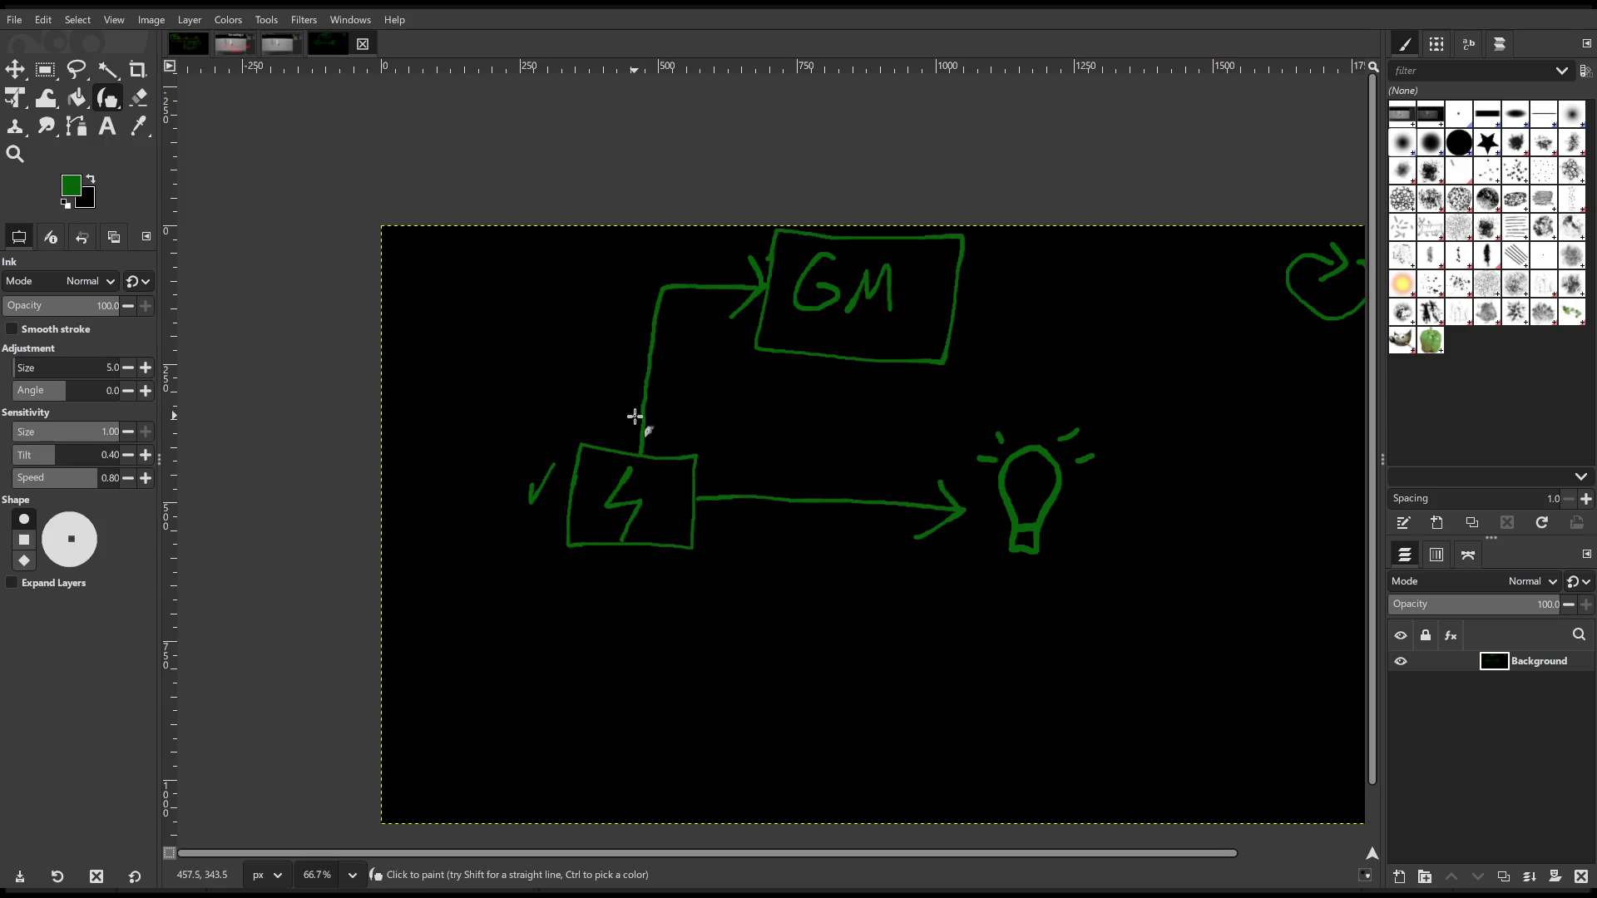
{"action": "mouse_move", "coordinate": [625, 419]}
{"action": "left_mouse_down"}
{"action": "mouse_move", "coordinate": [639, 456]}
{"action": "mouse_move", "coordinate": [683, 420]}
{"action": "left_mouse_up"}
{"action": "mouse_move", "coordinate": [827, 517]}
{"action": "left_mouse_down"}
{"action": "mouse_move", "coordinate": [732, 457]}
{"action": "mouse_move", "coordinate": [747, 485]}
{"action": "left_mouse_up"}
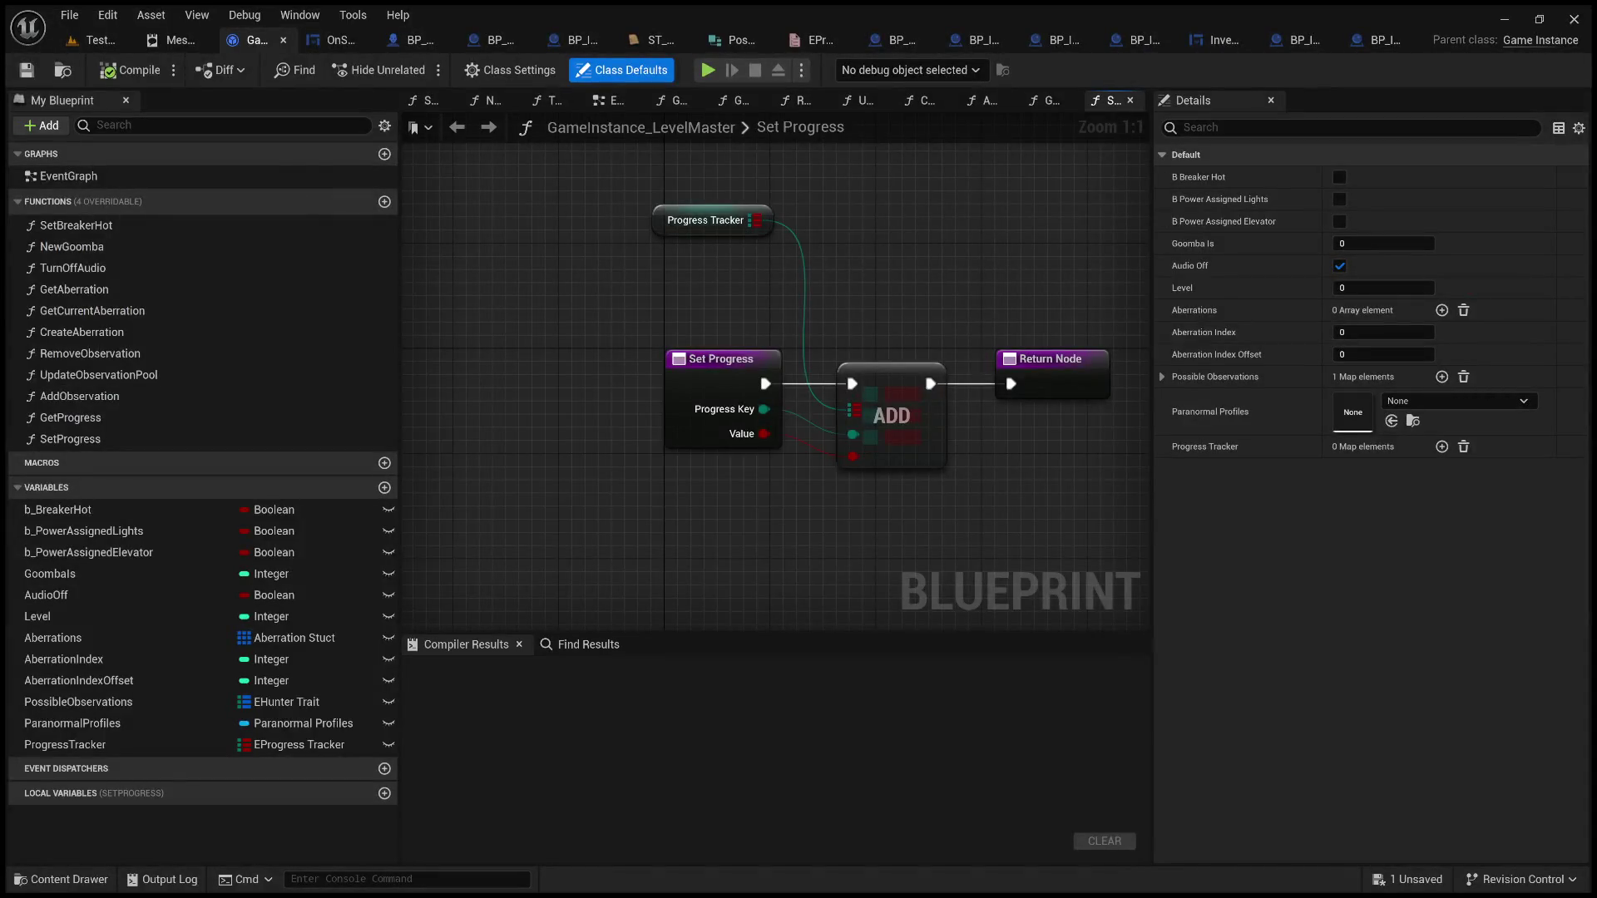
Pan the Set Progress graph, then switch to GameInstance_LevelMaster's empty Event Graph and zoom in
{"action": "left_click_drag", "start_coordinate": [792, 262], "coordinate": [637, 270]}
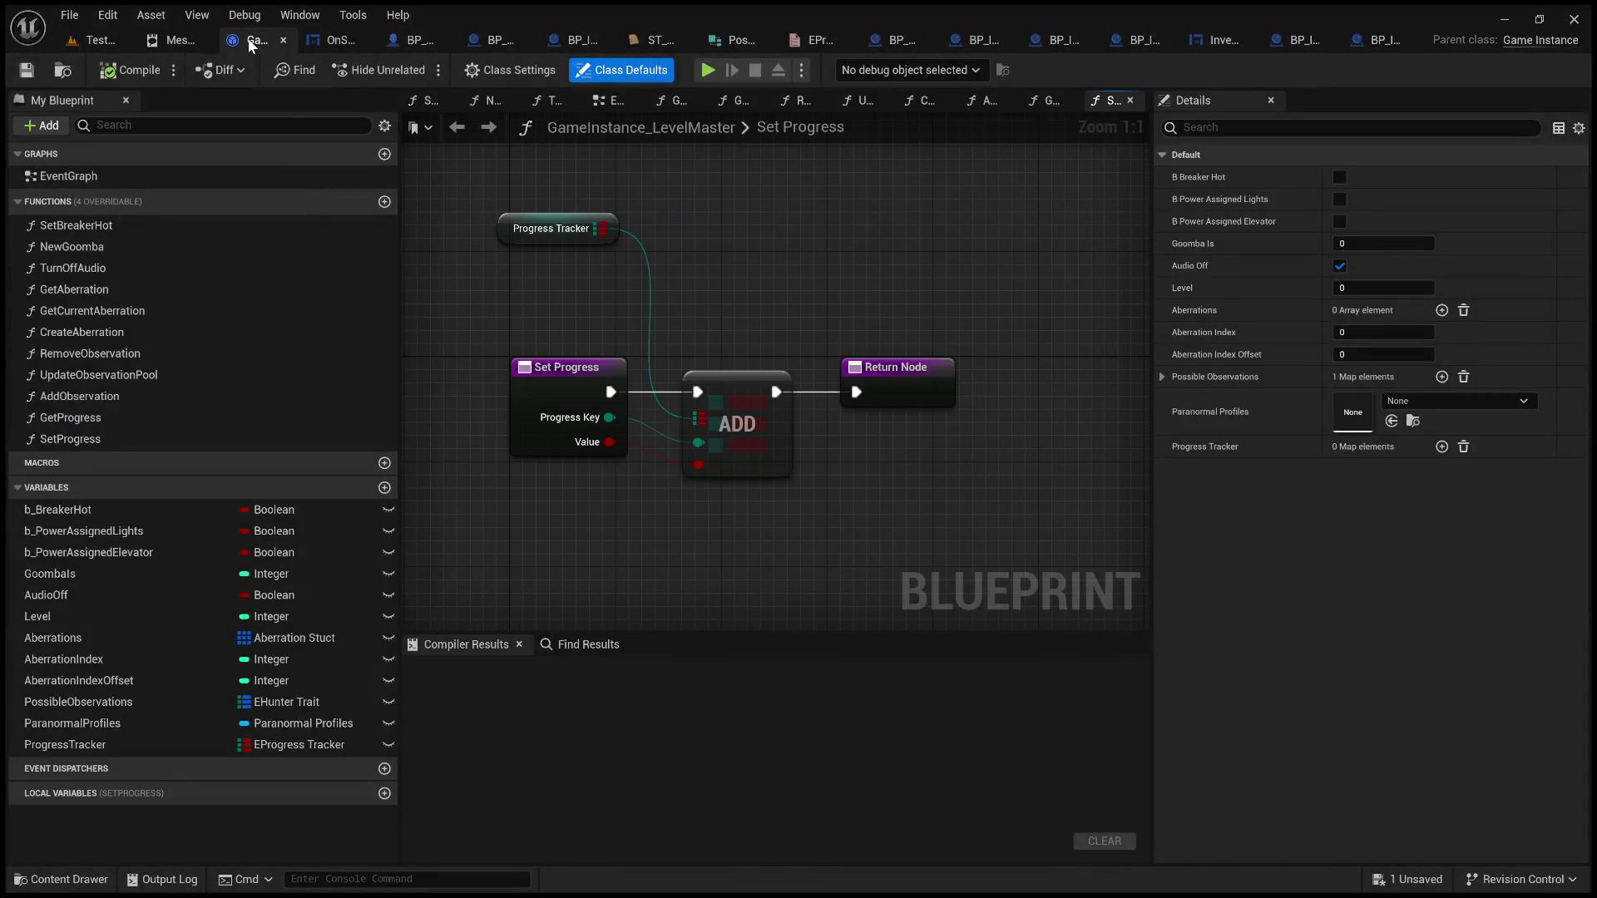
{"action": "left_click_drag", "start_coordinate": [644, 299], "coordinate": [834, 302]}
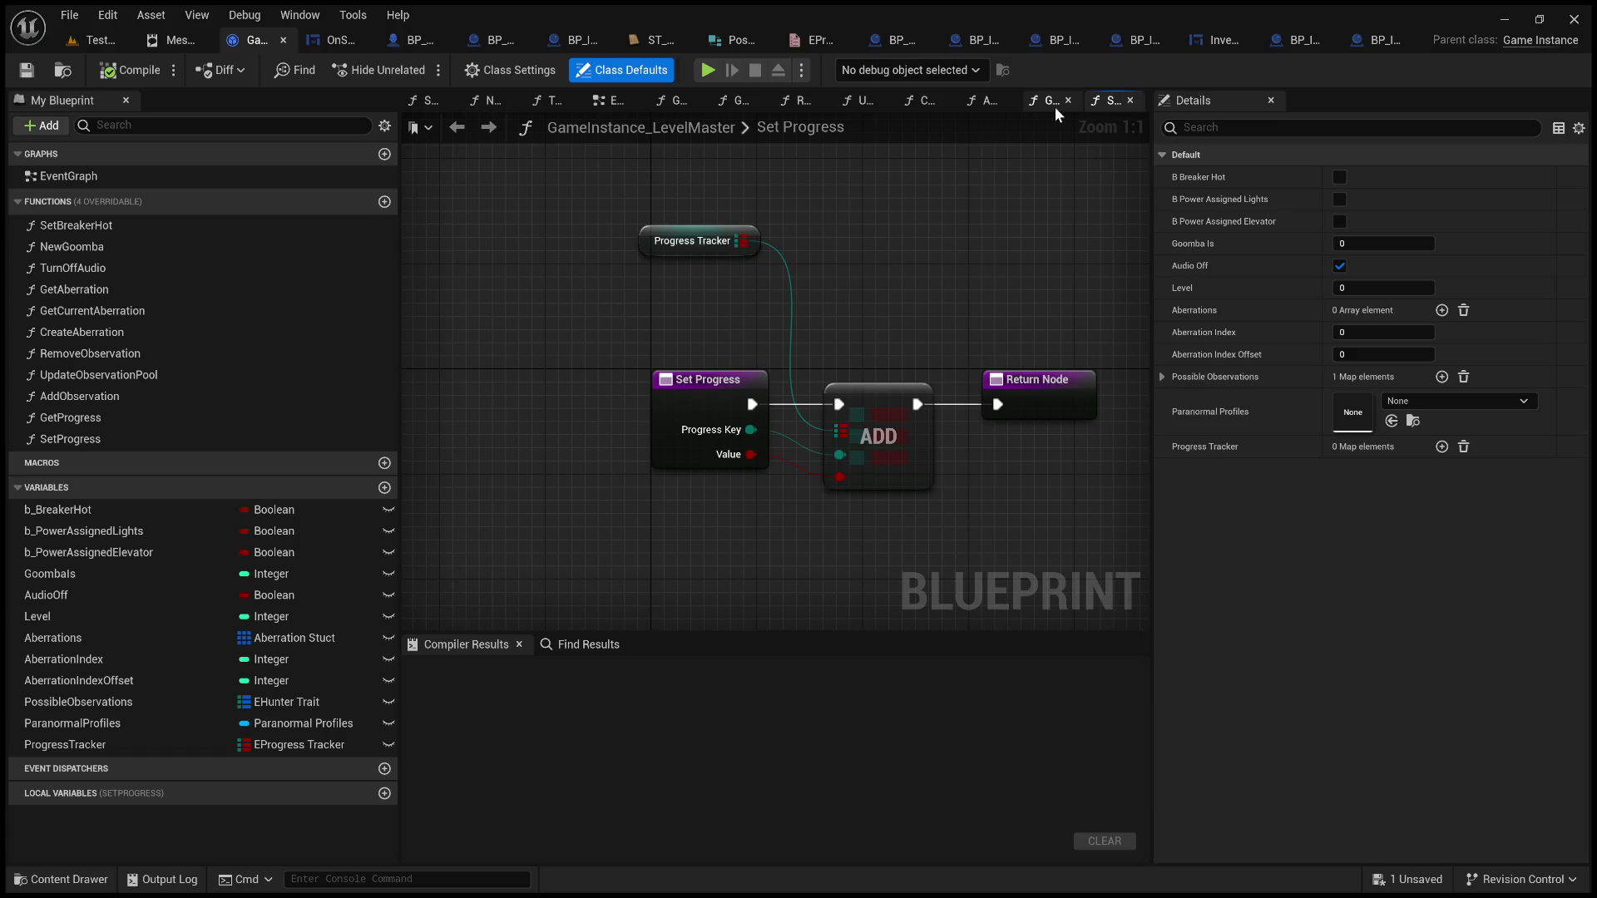
{"action": "left_click", "coordinate": [611, 101]}
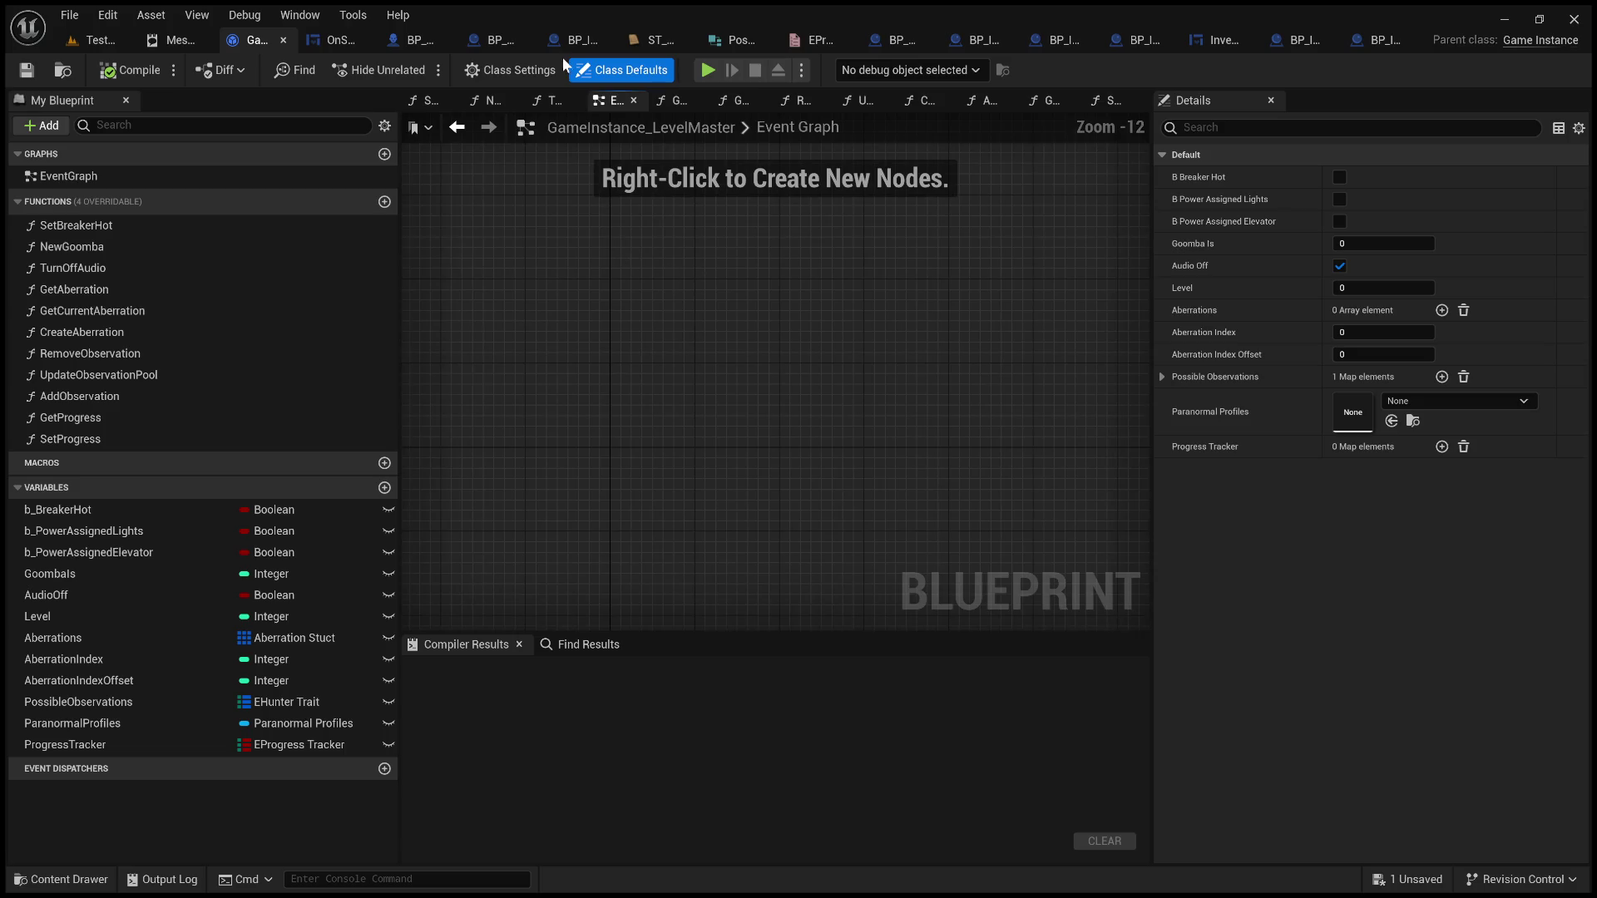
{"action": "scroll", "coordinate": [641, 274], "scroll_direction": "up", "scroll_amount": 5}
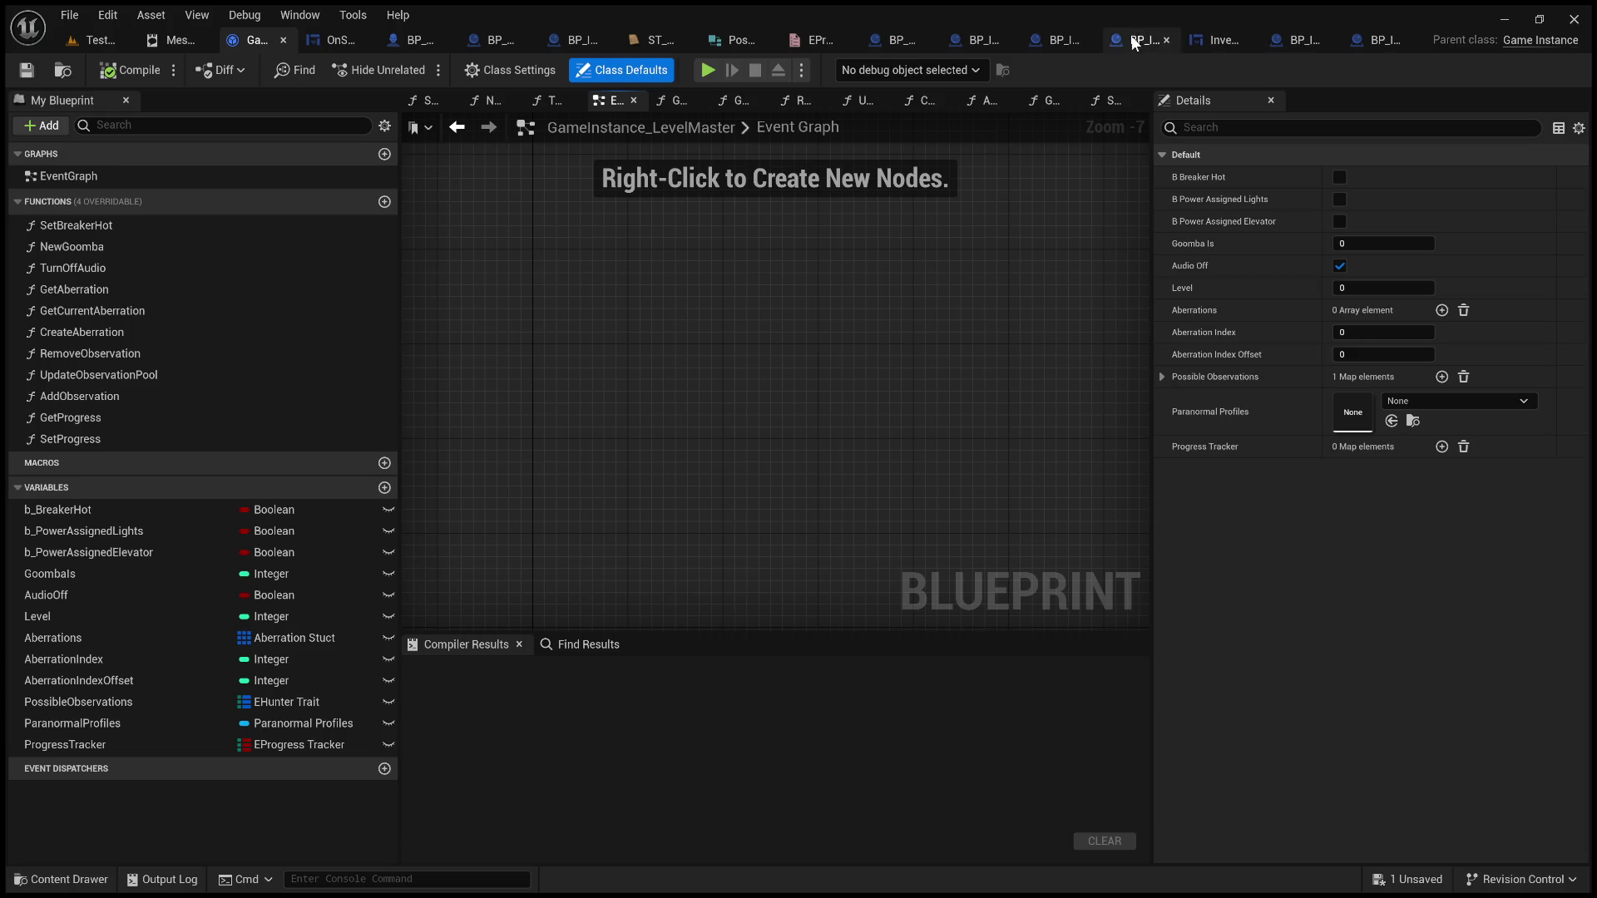
{"action": "left_click", "coordinate": [965, 37]}
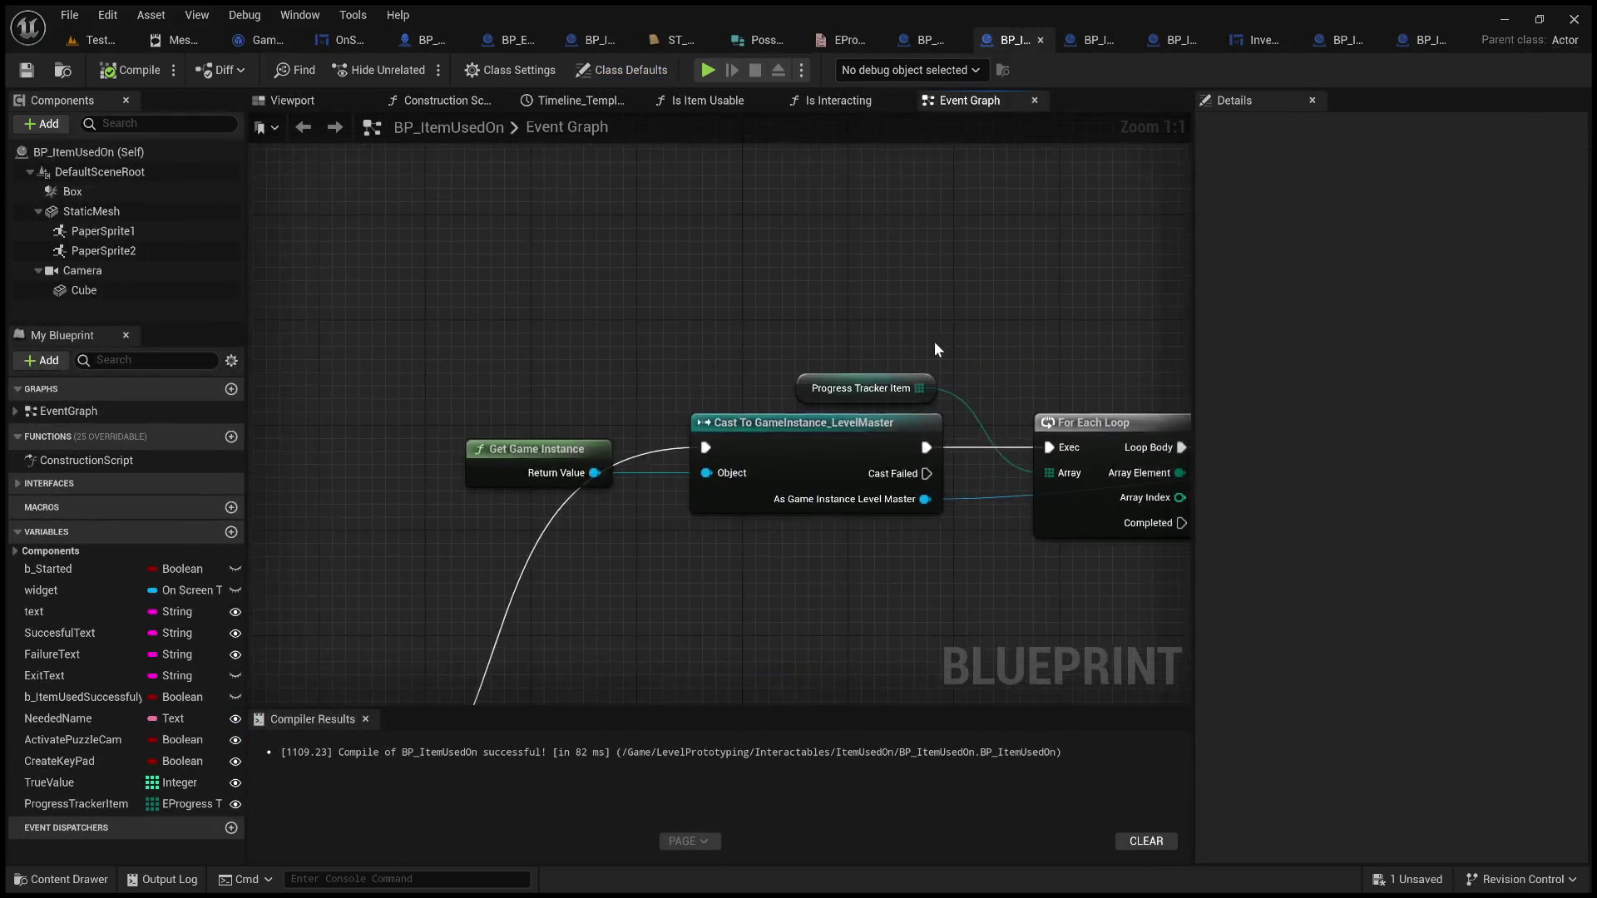
Look over the Event Select Option Number and Event BeginPlay chains in BP_ItemUsedOn's Event Graph
{"action": "scroll", "coordinate": [697, 315], "scroll_direction": "down", "scroll_amount": 4}
{"action": "scroll", "coordinate": [697, 315], "scroll_direction": "up", "scroll_amount": 4}
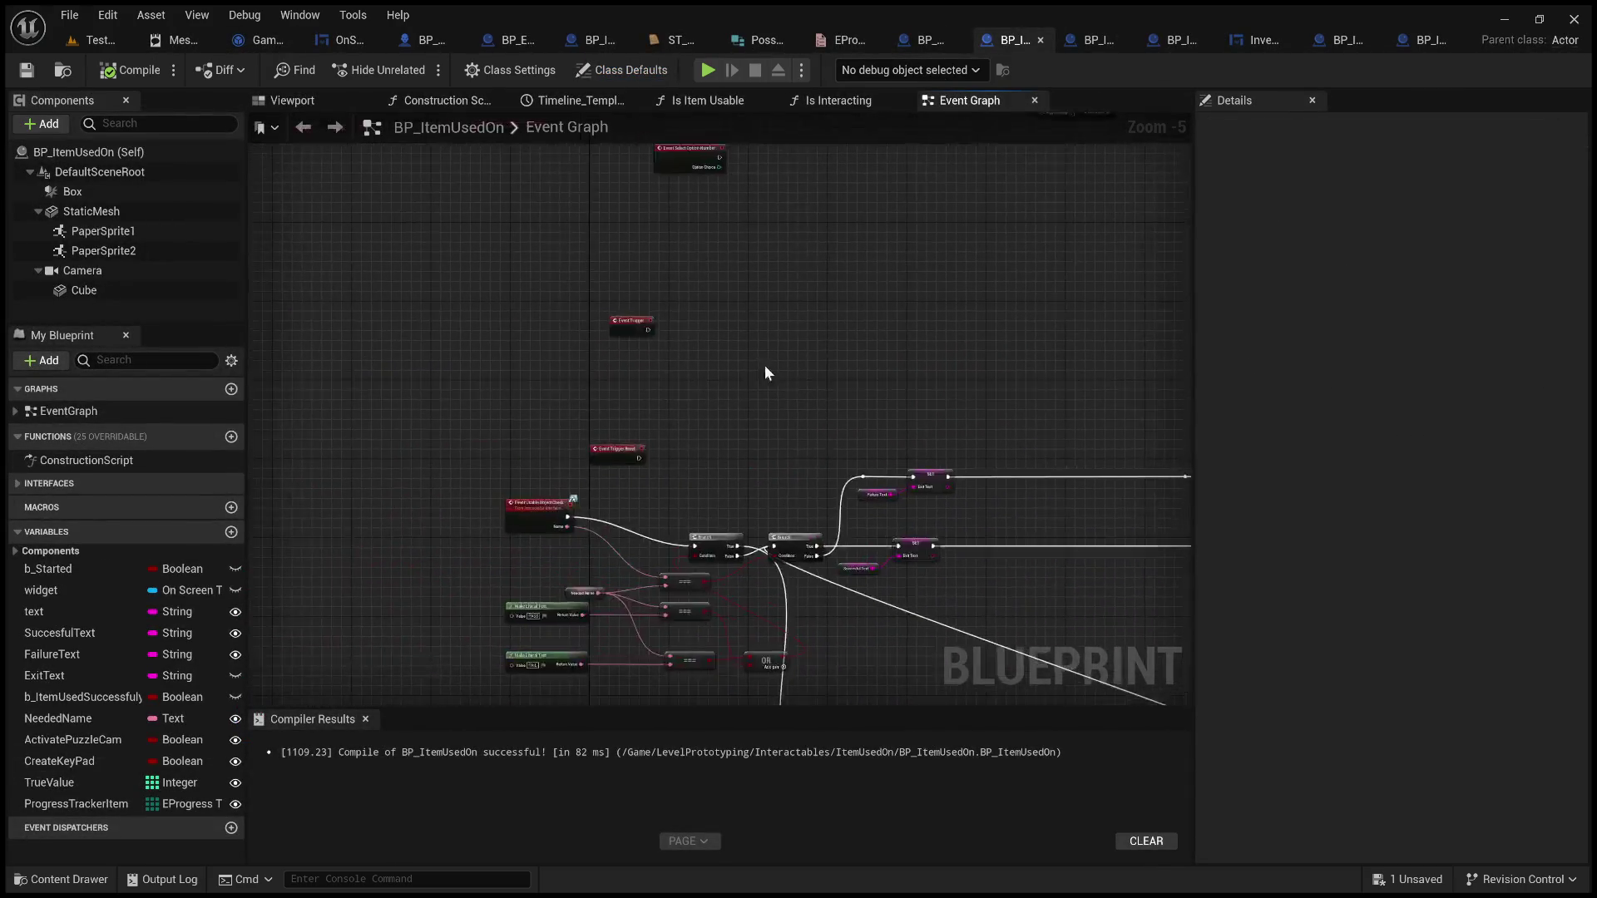
{"action": "left_click_drag", "start_coordinate": [793, 343], "coordinate": [886, 655]}
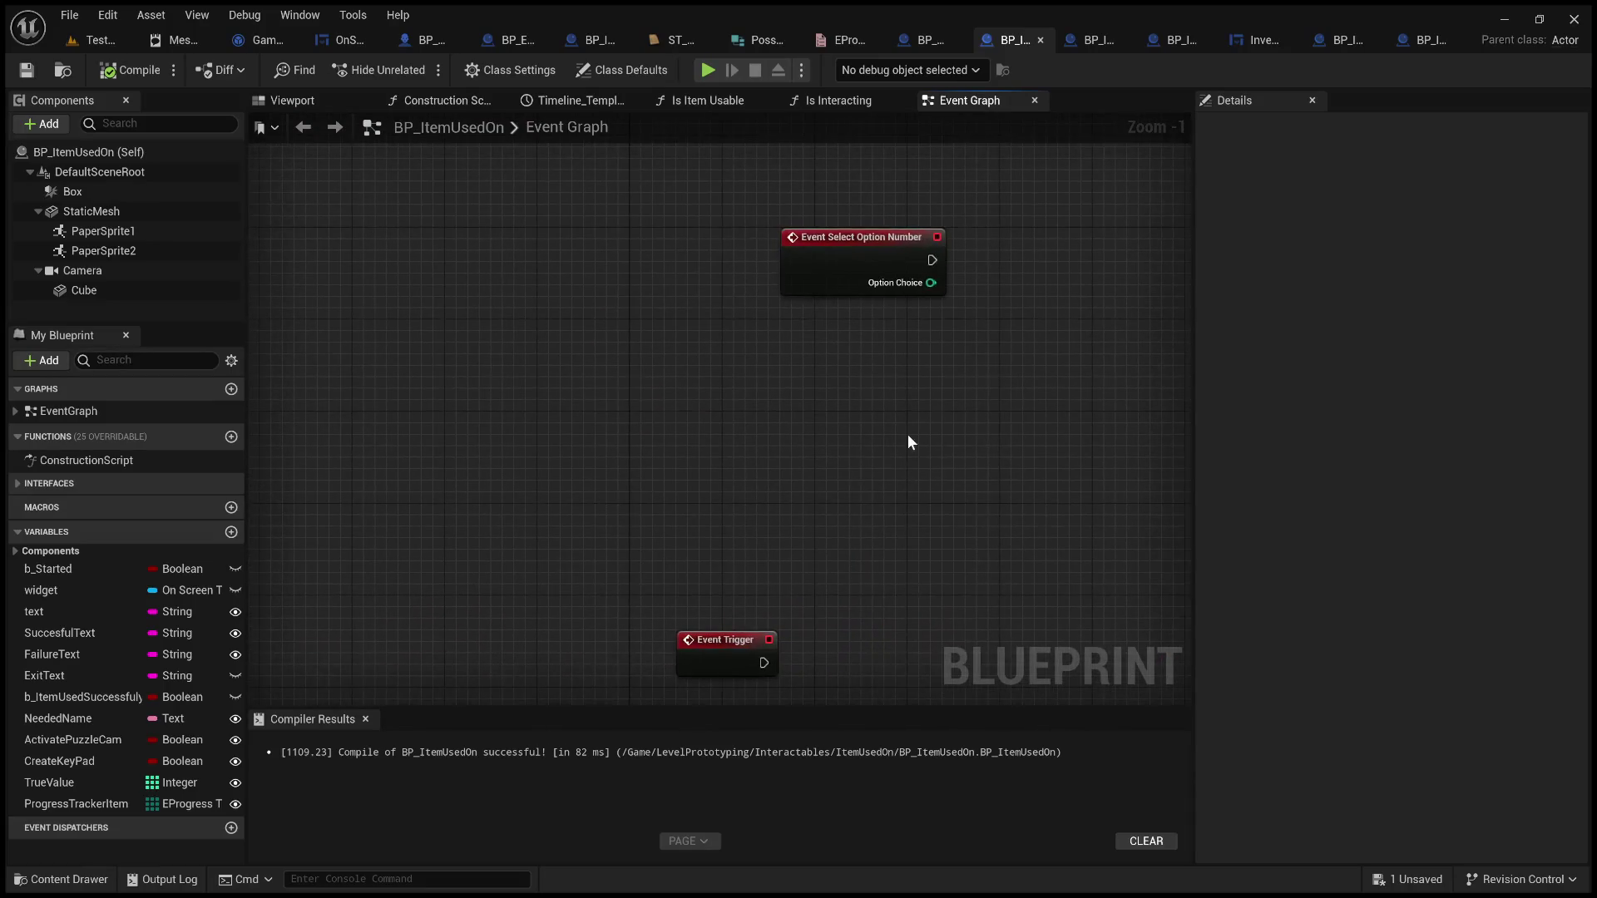
{"action": "scroll", "coordinate": [908, 441], "scroll_direction": "down", "scroll_amount": 4}
{"action": "scroll", "coordinate": [809, 530], "scroll_direction": "up", "scroll_amount": 3}
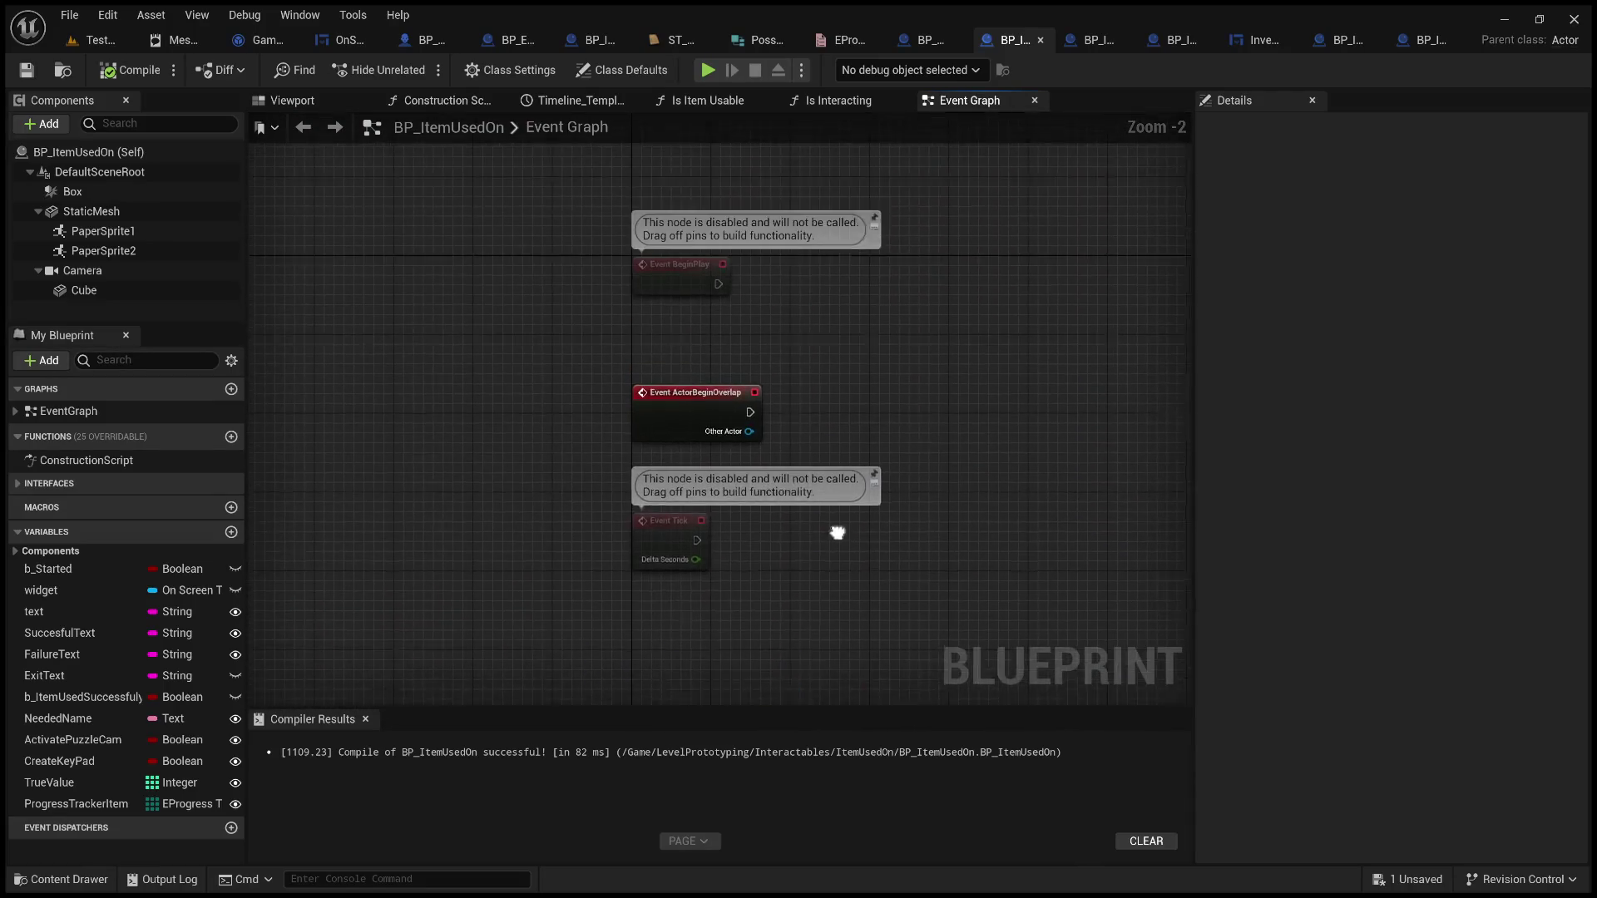
{"action": "left_click", "coordinate": [707, 316]}
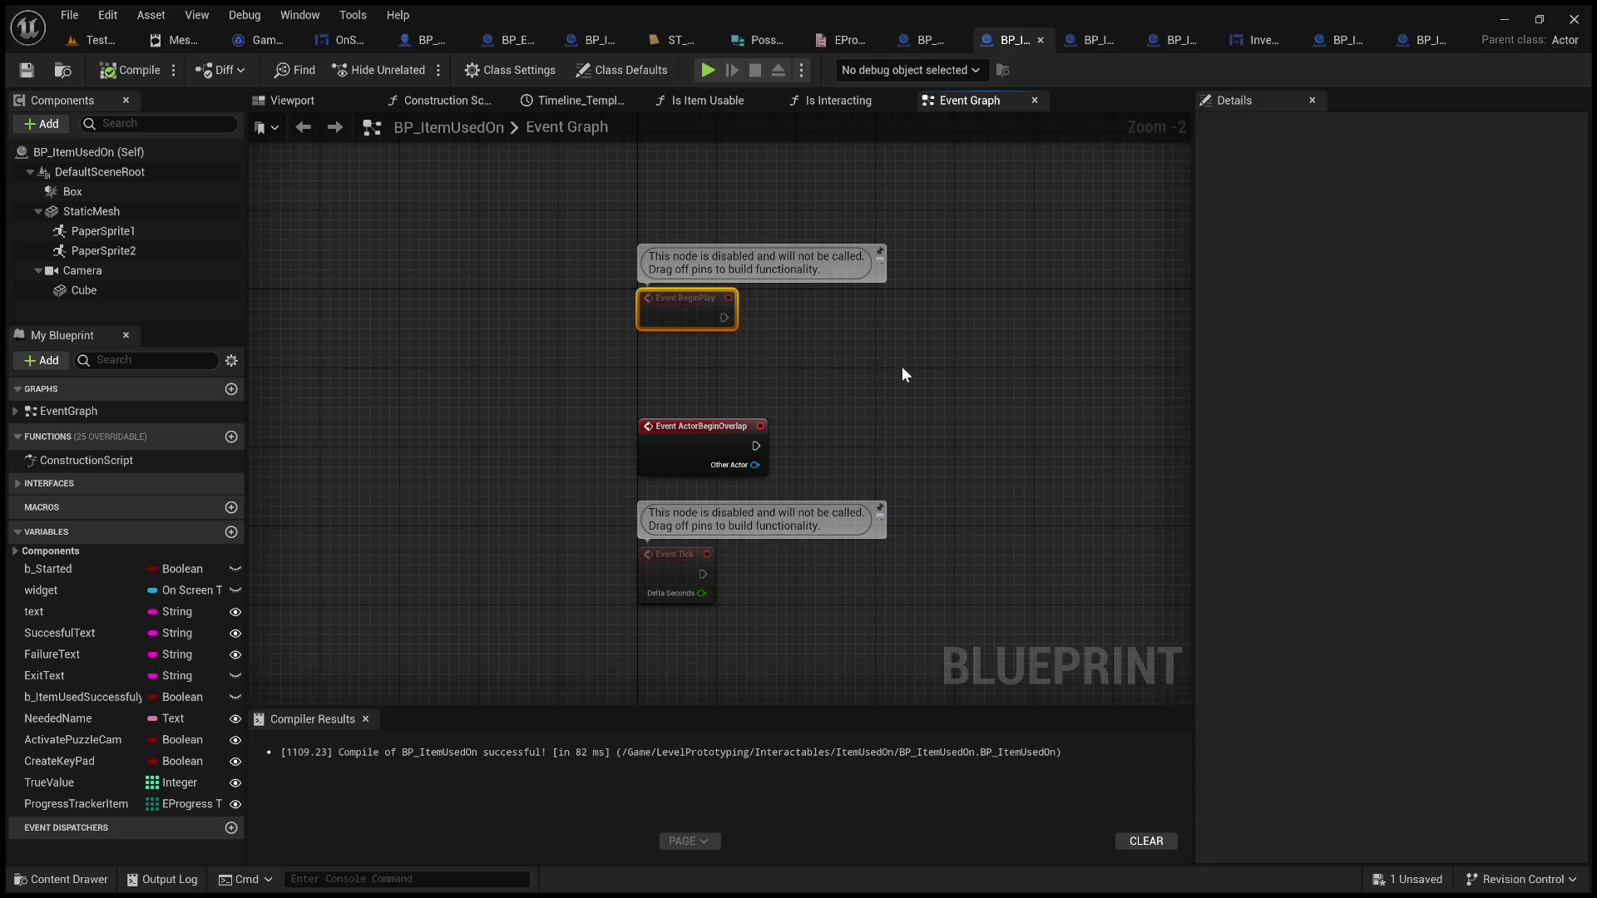
{"action": "scroll", "coordinate": [660, 410], "scroll_direction": "down", "scroll_amount": 3}
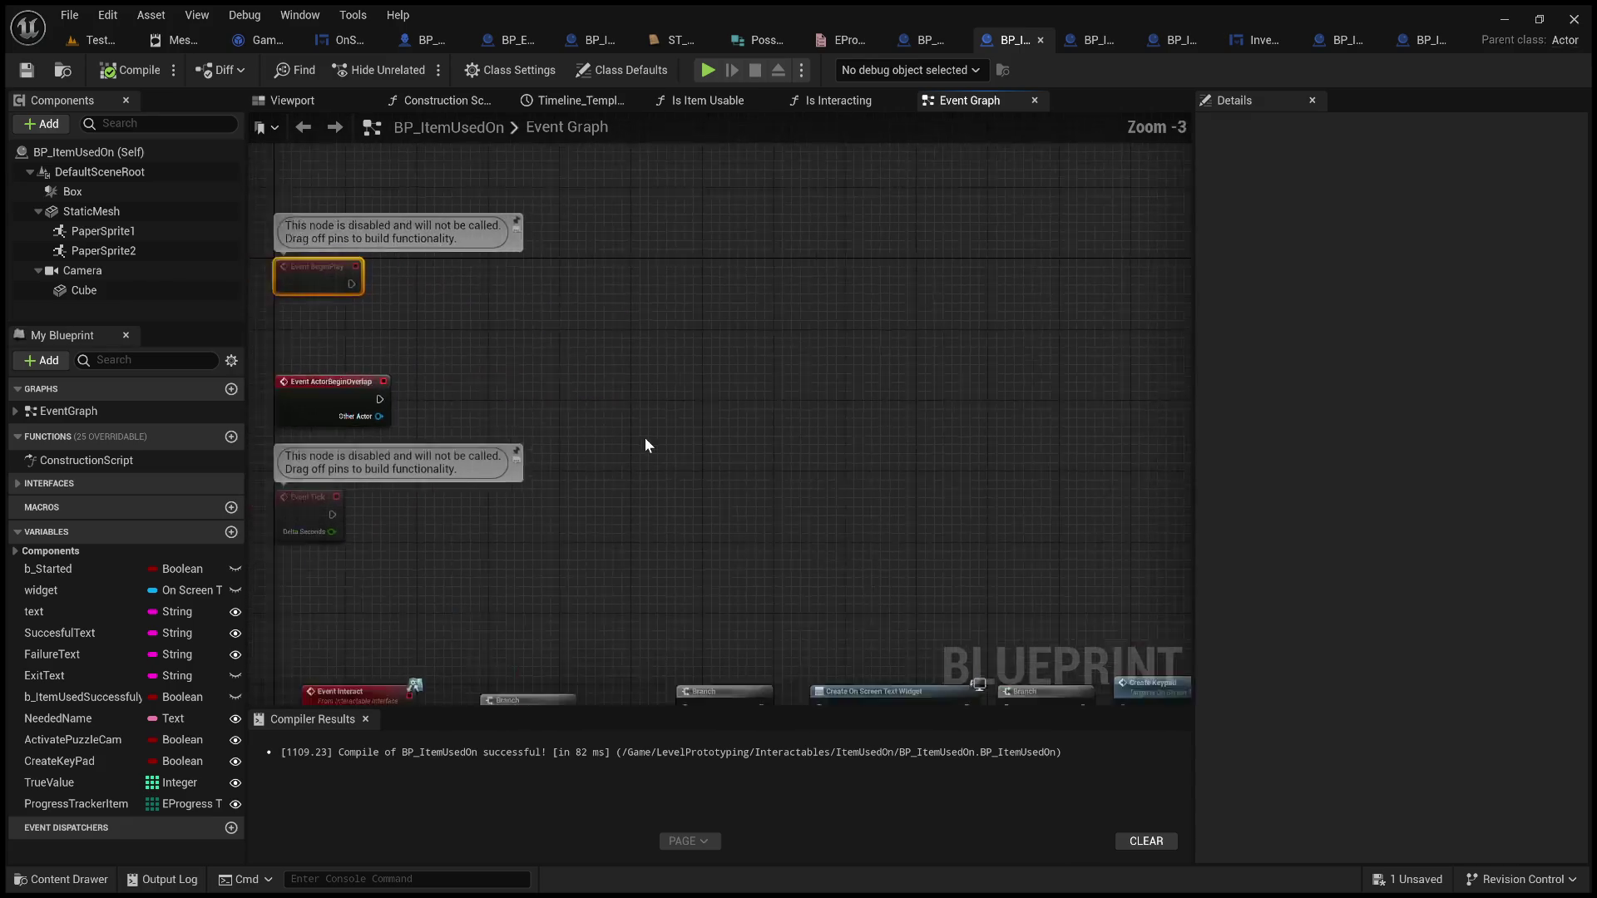
Pan through the Interact, Open Interactable Widget Event, Timeline and Cast node chains
{"action": "mouse_move", "coordinate": [804, 452]}
{"action": "left_mouse_down"}
{"action": "mouse_move", "coordinate": [516, 317]}
{"action": "mouse_move", "coordinate": [466, 396]}
{"action": "mouse_move", "coordinate": [741, 580]}
{"action": "left_mouse_up"}
{"action": "scroll", "coordinate": [707, 466], "scroll_direction": "up", "scroll_amount": 4}
{"action": "left_click_drag", "start_coordinate": [692, 464], "coordinate": [908, 540]}
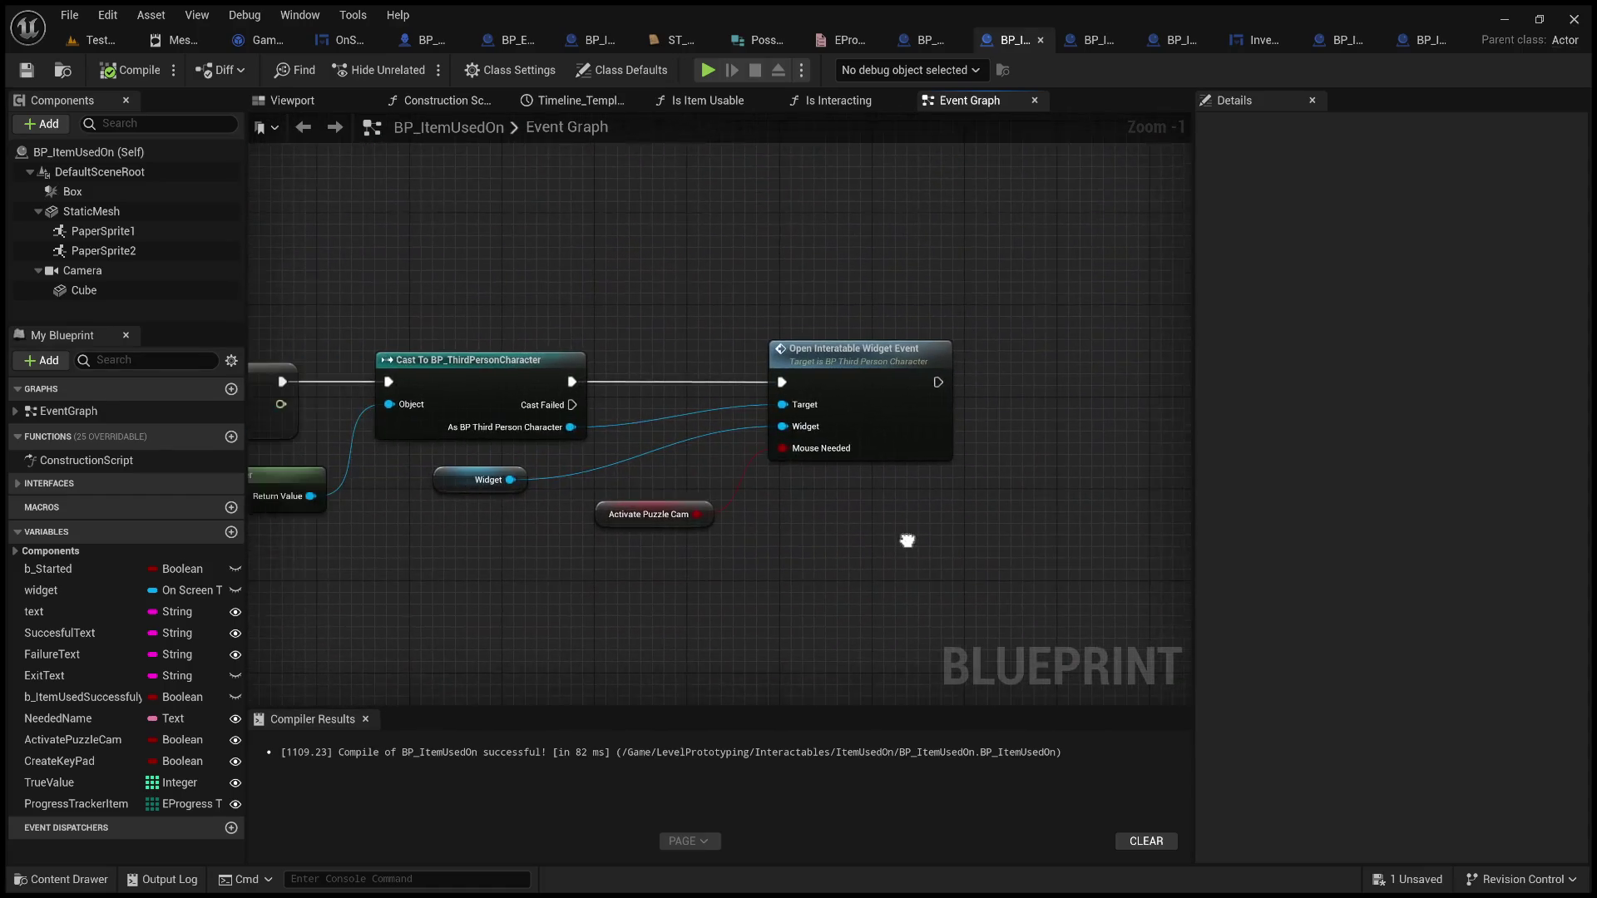
{"action": "left_click_drag", "start_coordinate": [533, 603], "coordinate": [717, 583]}
{"action": "scroll", "coordinate": [707, 580], "scroll_direction": "down", "scroll_amount": 5}
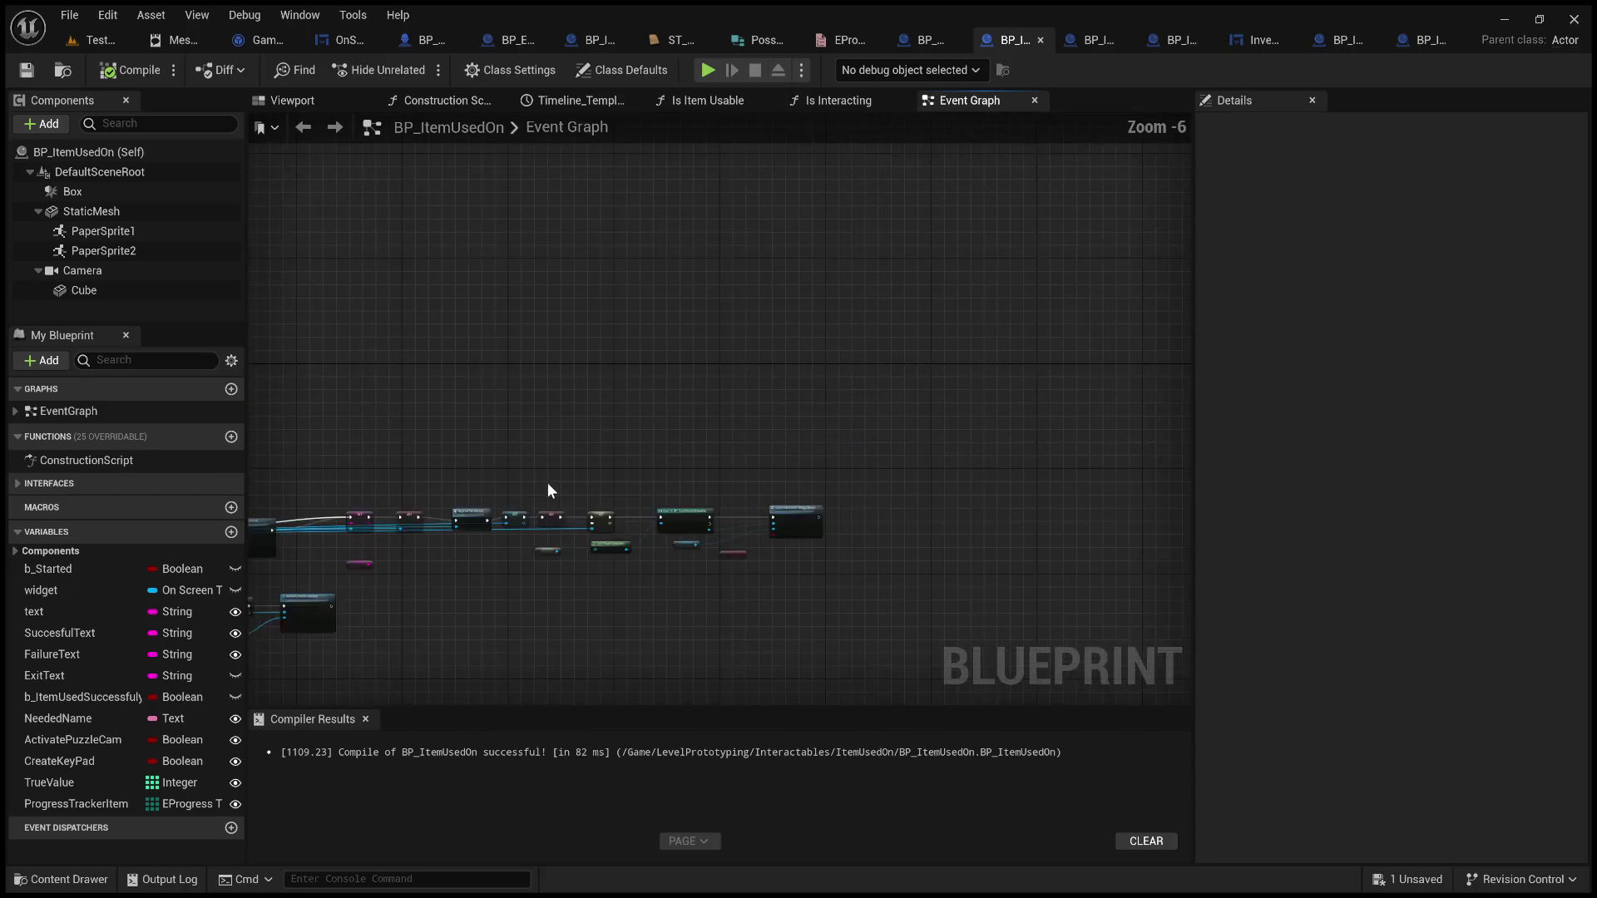
{"action": "scroll", "coordinate": [803, 289], "scroll_direction": "up", "scroll_amount": 4}
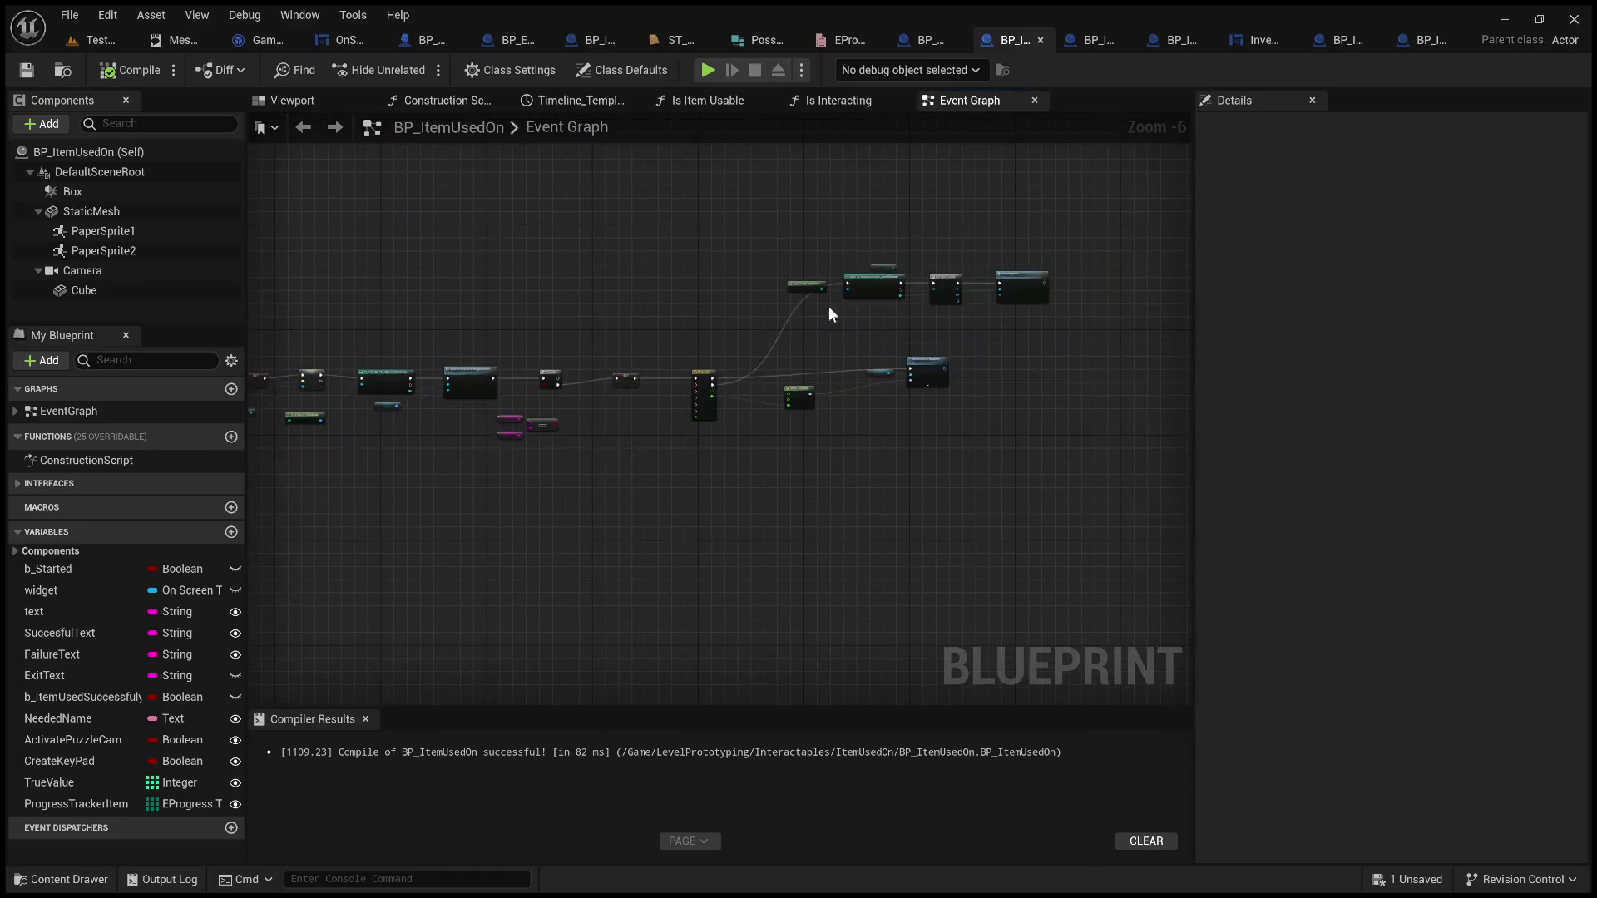
{"action": "left_click_drag", "start_coordinate": [774, 361], "coordinate": [922, 361]}
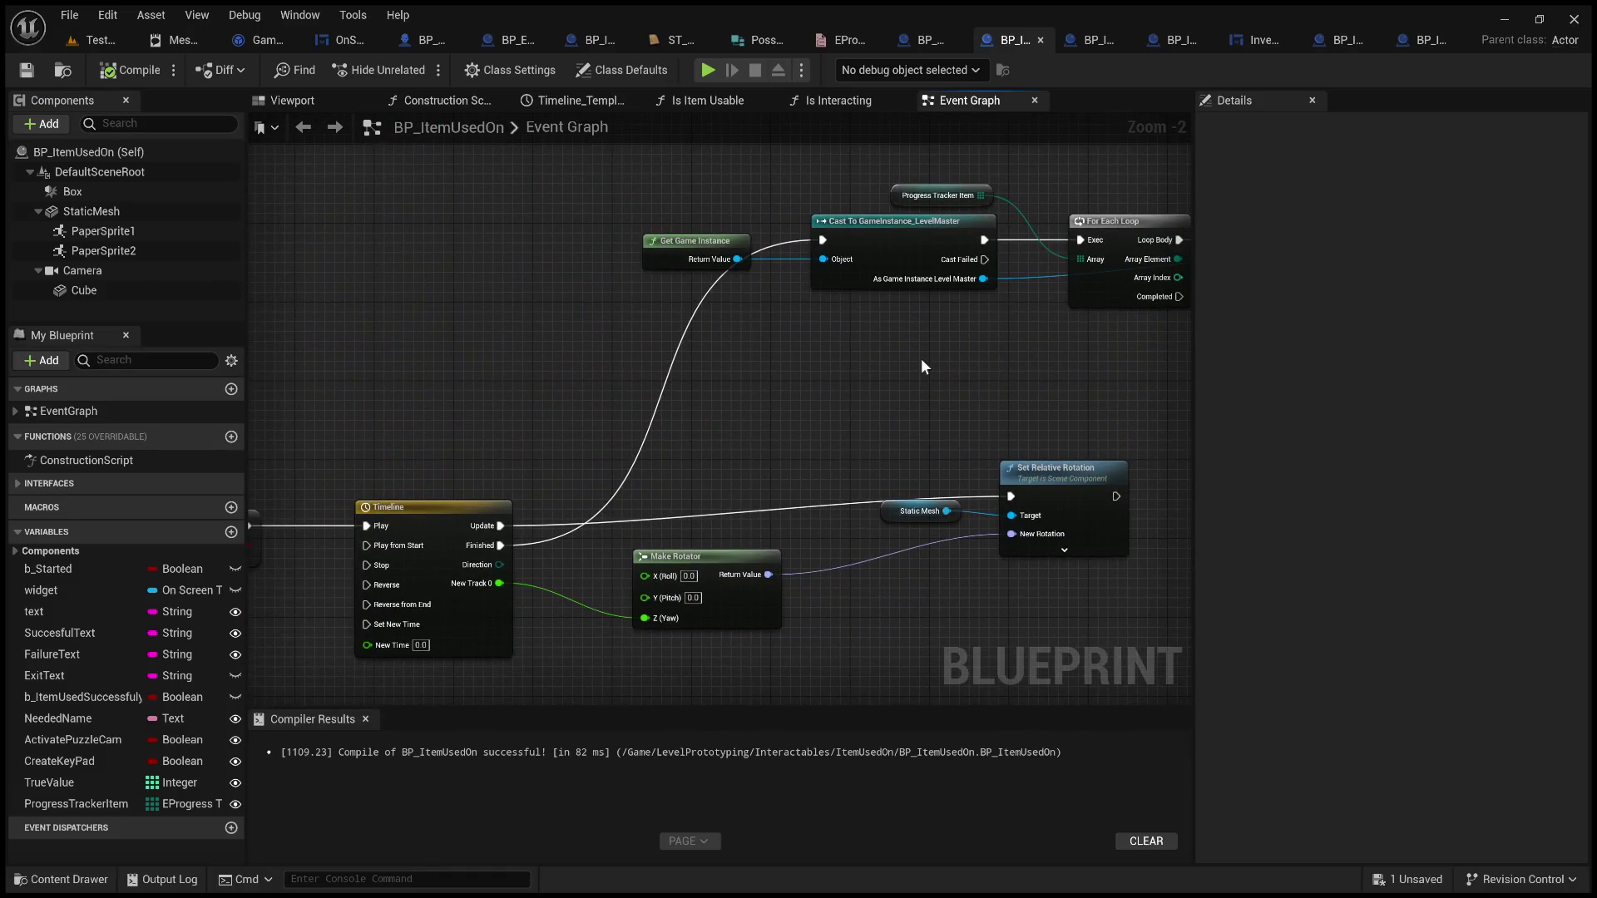
{"action": "scroll", "coordinate": [783, 316], "scroll_direction": "down", "scroll_amount": 5}
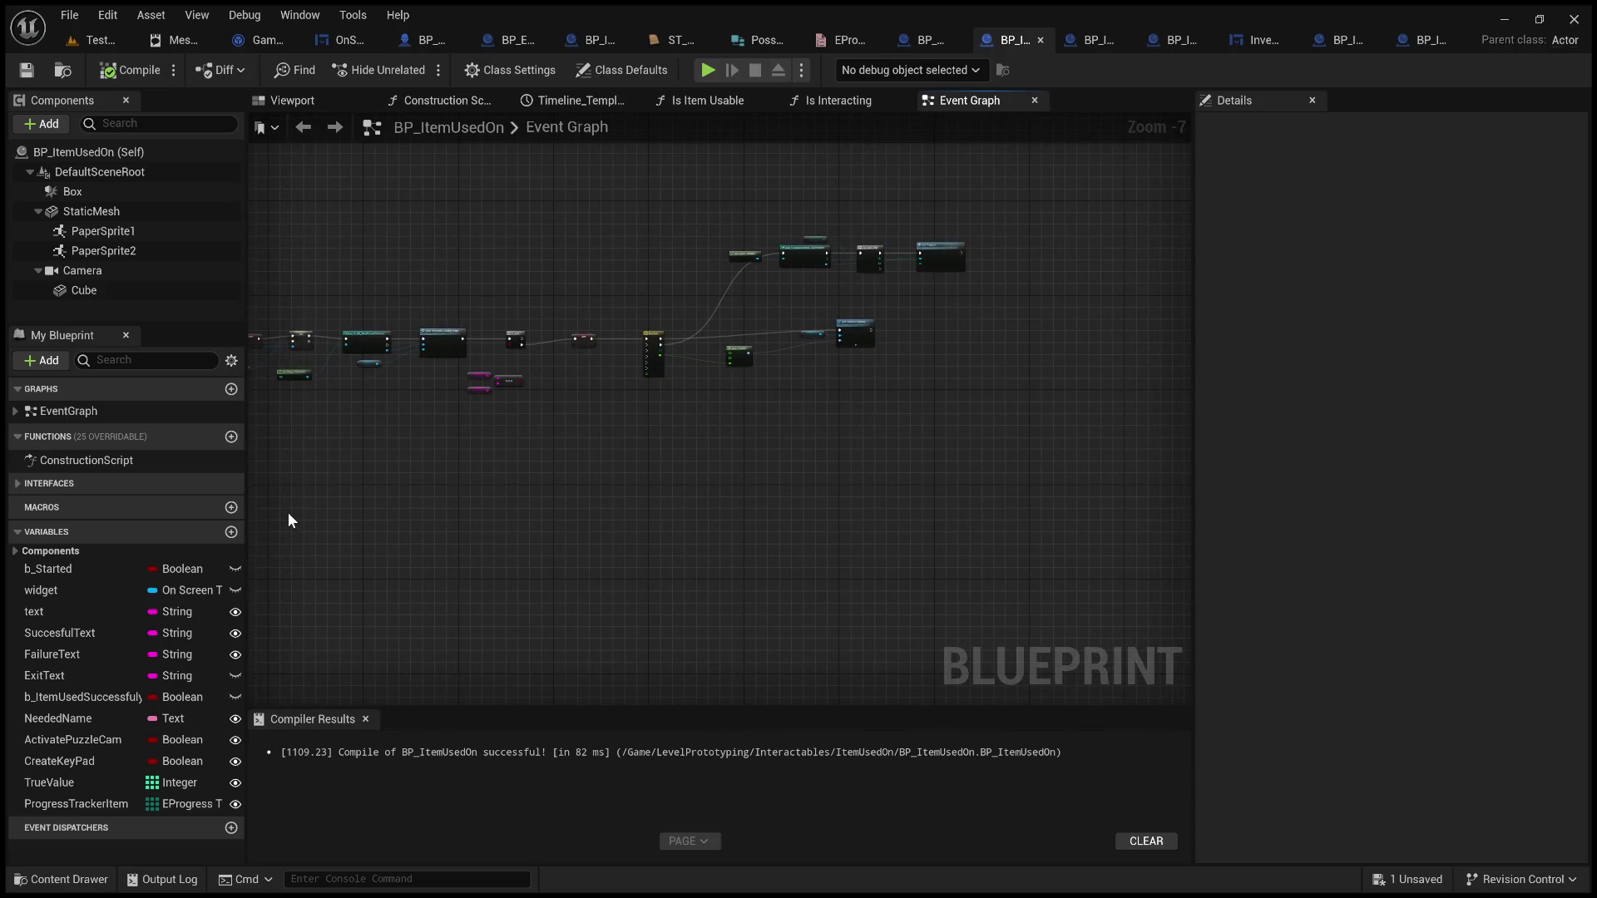
Delete the stray NewFunction that was accidentally added to the Functions list
{"action": "left_click", "coordinate": [232, 438]}
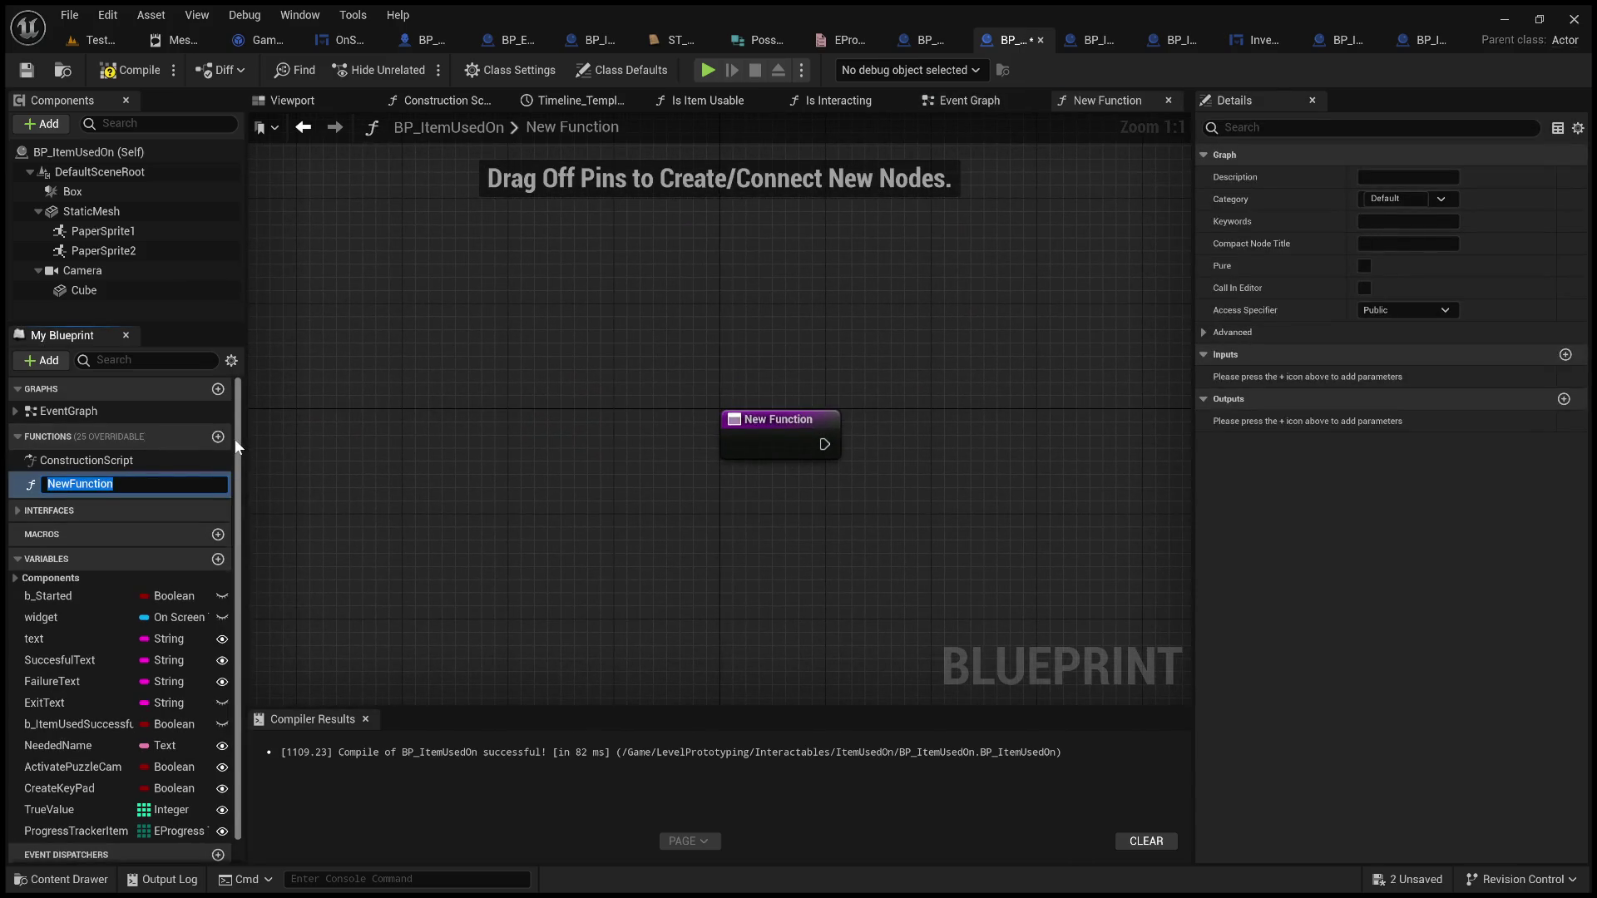
{"action": "key", "text": "Return"}
{"action": "left_click", "coordinate": [66, 479]}
{"action": "left_click", "coordinate": [66, 480]}
{"action": "left_click", "coordinate": [159, 481]}
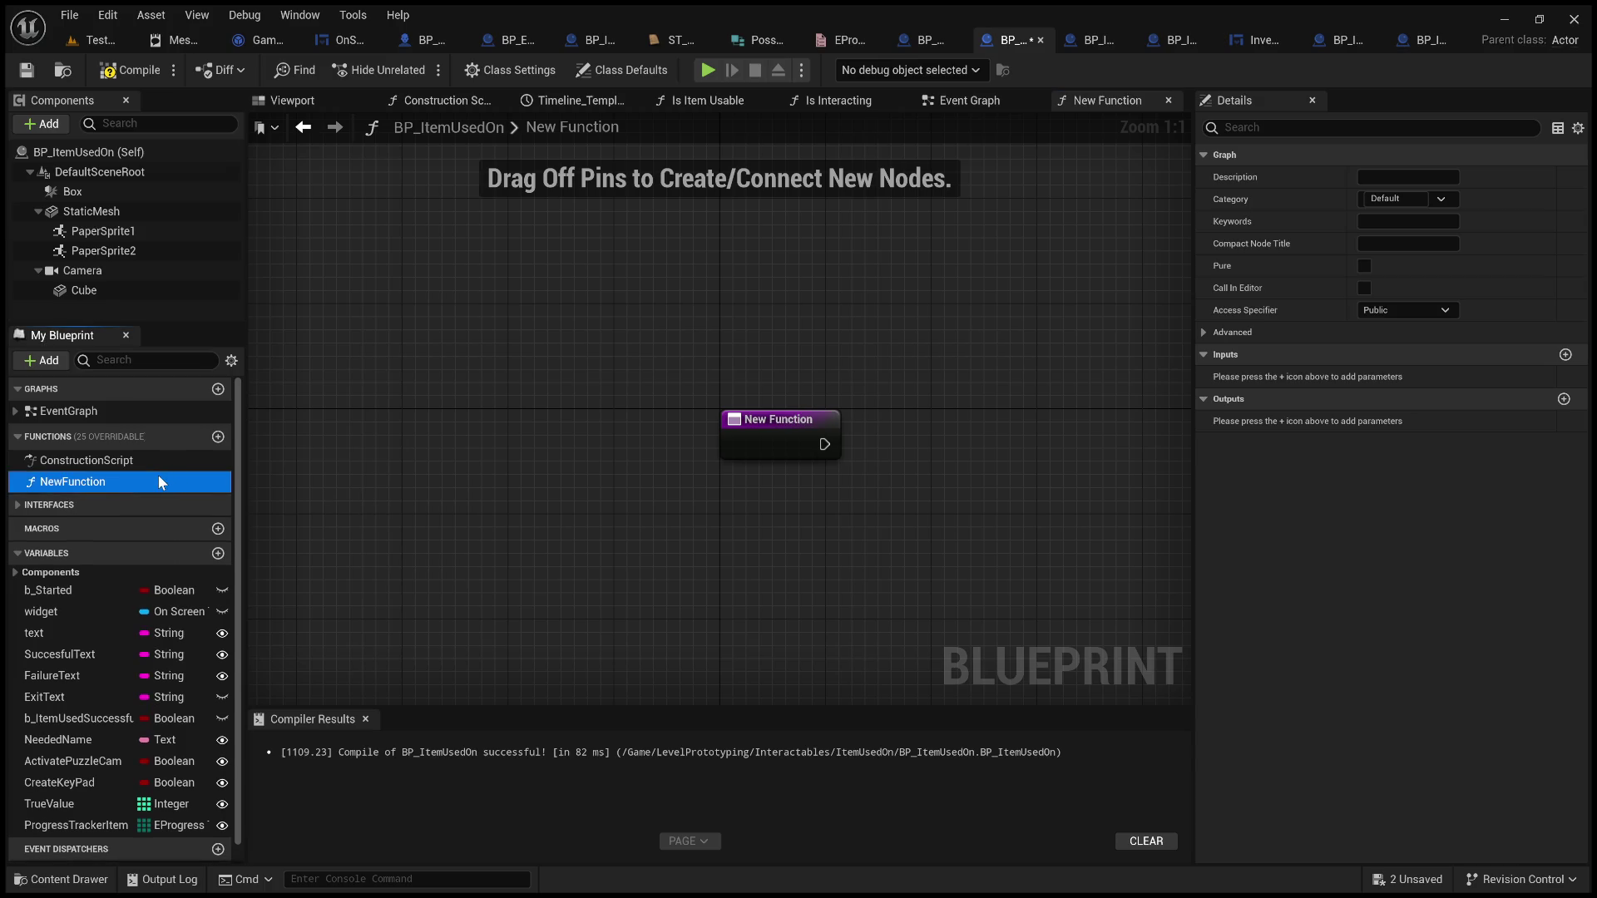
{"action": "key", "text": "Delete"}
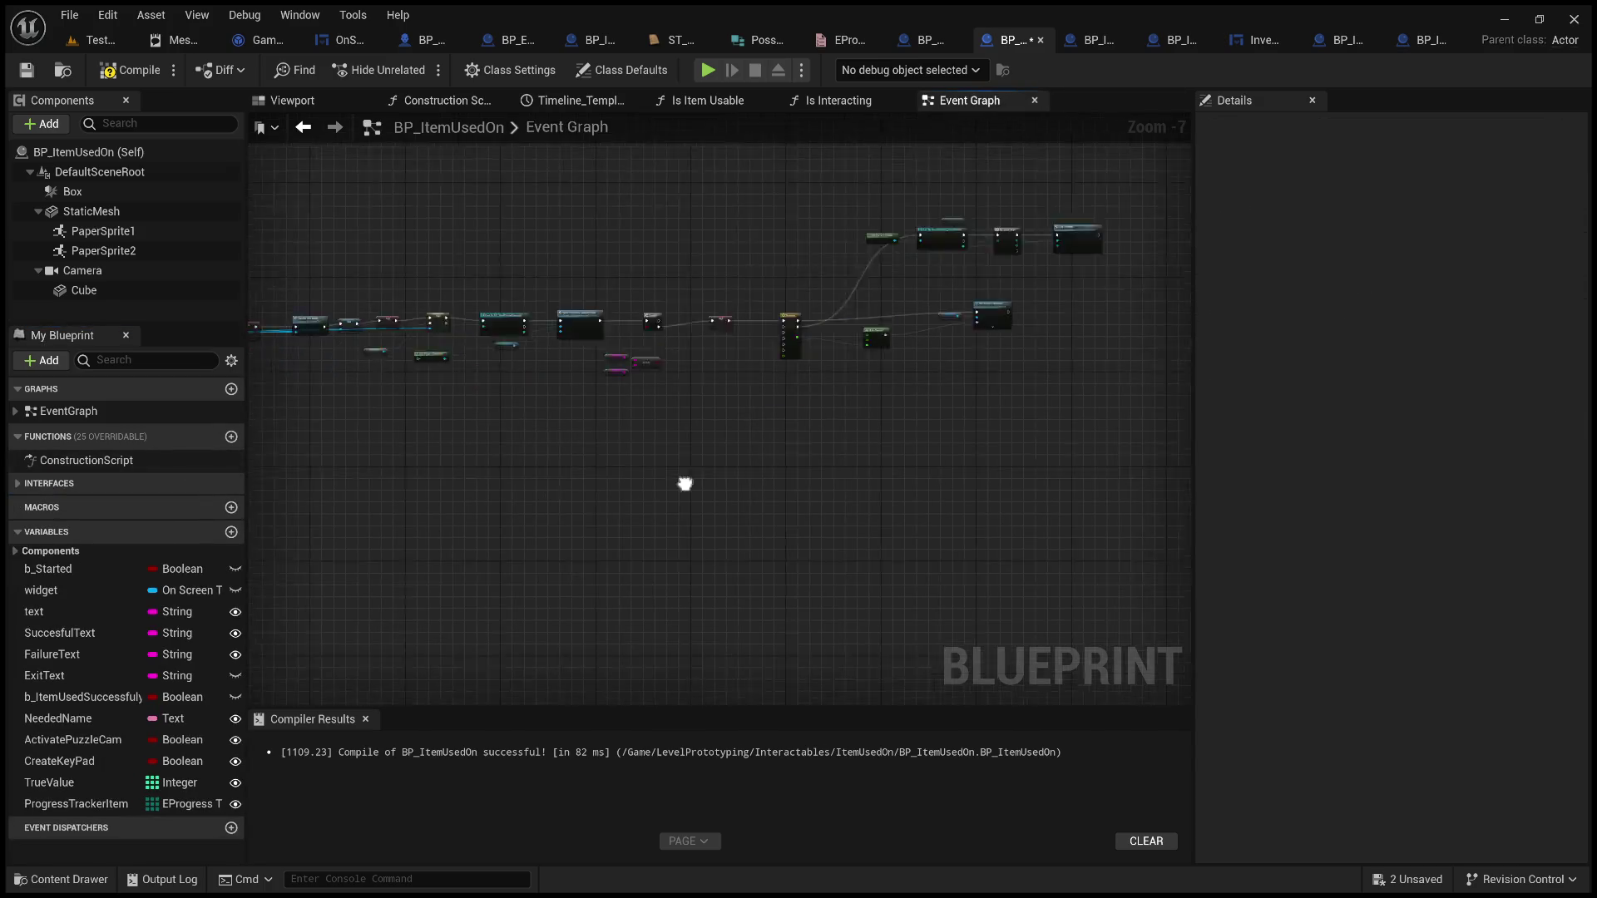
Add a new, unnamed CustomEvent node to the Event Graph and move it into open space
{"action": "left_click_drag", "start_coordinate": [684, 483], "coordinate": [560, 588]}
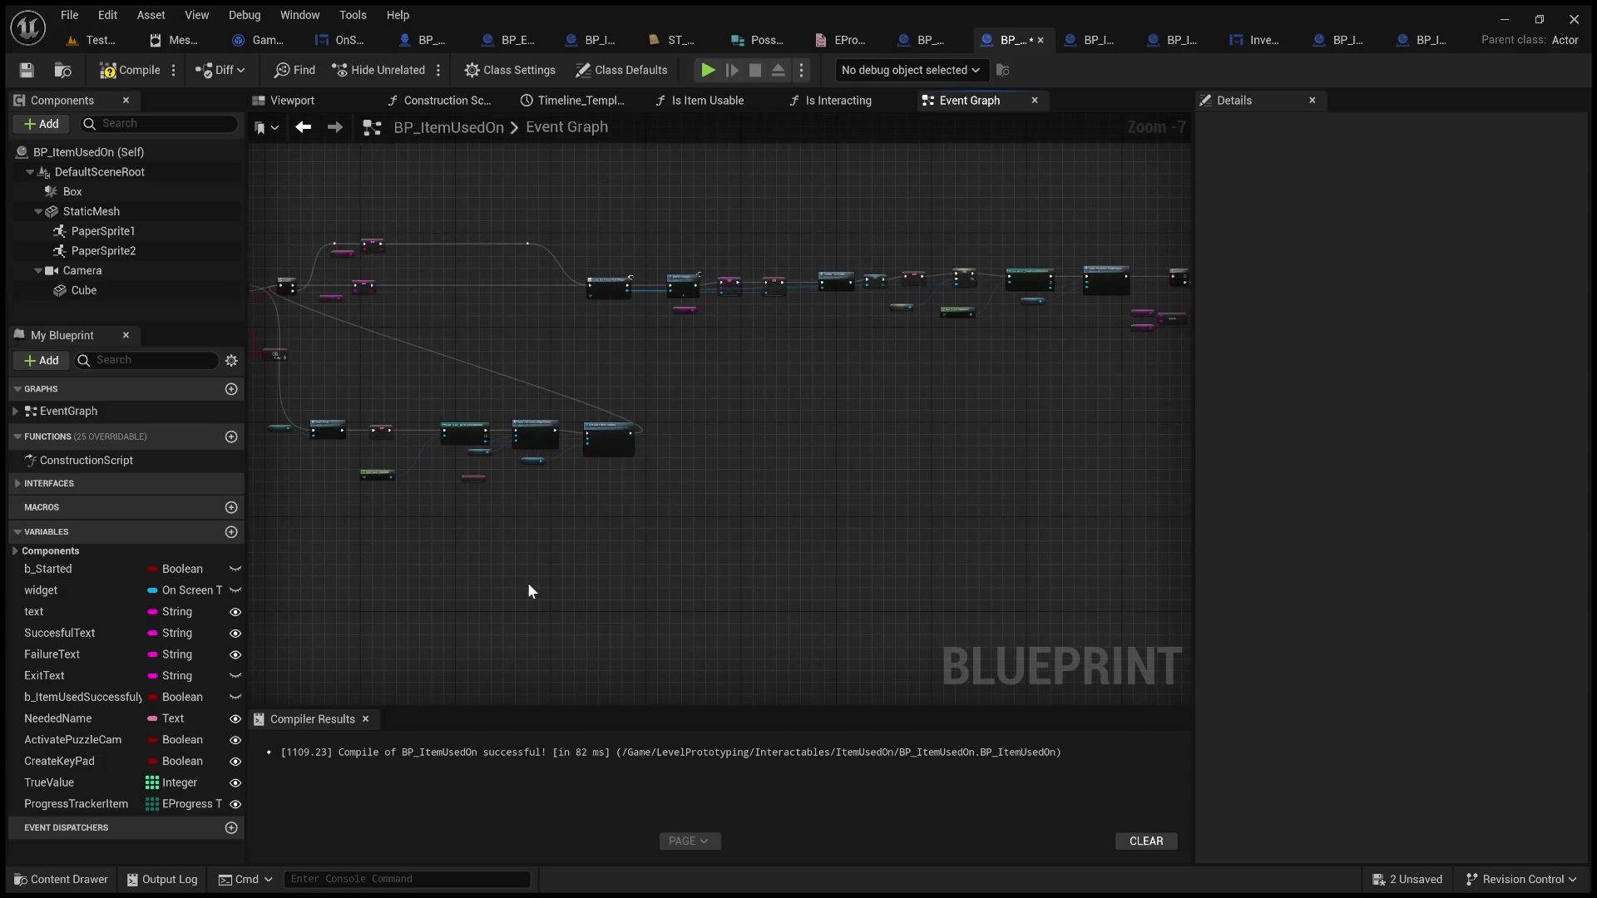
{"action": "key", "text": "ctrl+v"}
{"action": "mouse_move", "coordinate": [667, 539]}
{"action": "left_mouse_down"}
{"action": "mouse_move", "coordinate": [960, 473]}
{"action": "mouse_move", "coordinate": [411, 336]}
{"action": "mouse_move", "coordinate": [523, 371]}
{"action": "left_mouse_up"}
{"action": "scroll", "coordinate": [960, 481], "scroll_direction": "up", "scroll_amount": 6}
{"action": "scroll", "coordinate": [806, 467], "scroll_direction": "down", "scroll_amount": 5}
{"action": "mouse_move", "coordinate": [781, 503]}
{"action": "left_mouse_down"}
{"action": "mouse_move", "coordinate": [529, 522]}
{"action": "mouse_move", "coordinate": [646, 663]}
{"action": "left_mouse_up"}
{"action": "scroll", "coordinate": [731, 374], "scroll_direction": "up", "scroll_amount": 5}
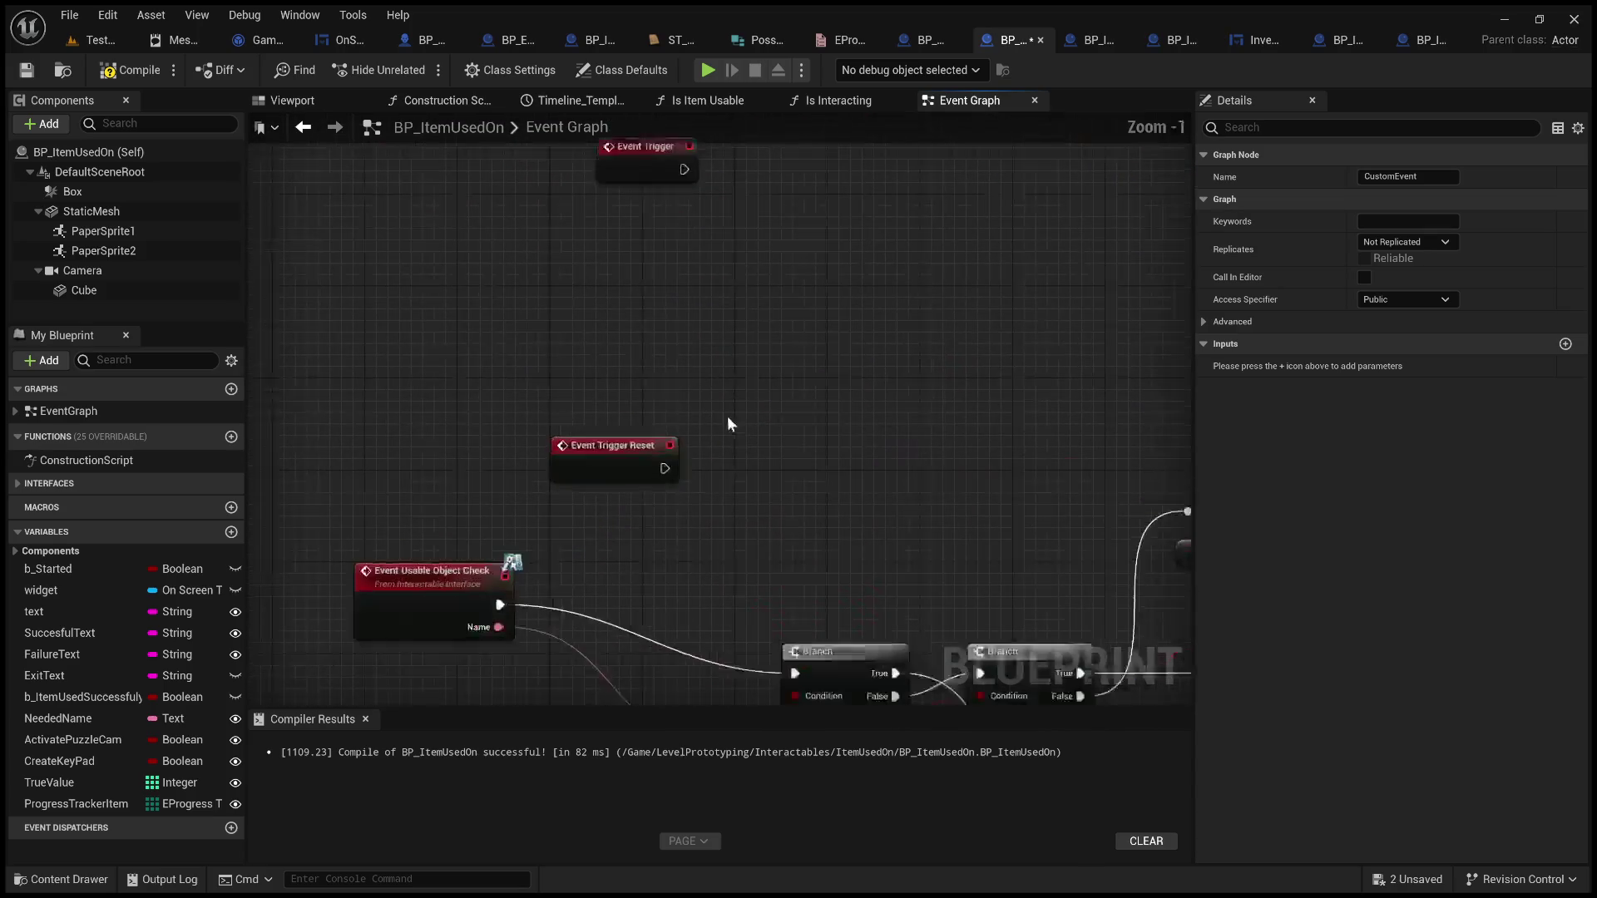
{"action": "scroll", "coordinate": [703, 370], "scroll_direction": "down", "scroll_amount": 2}
{"action": "scroll", "coordinate": [792, 453], "scroll_direction": "down", "scroll_amount": 1}
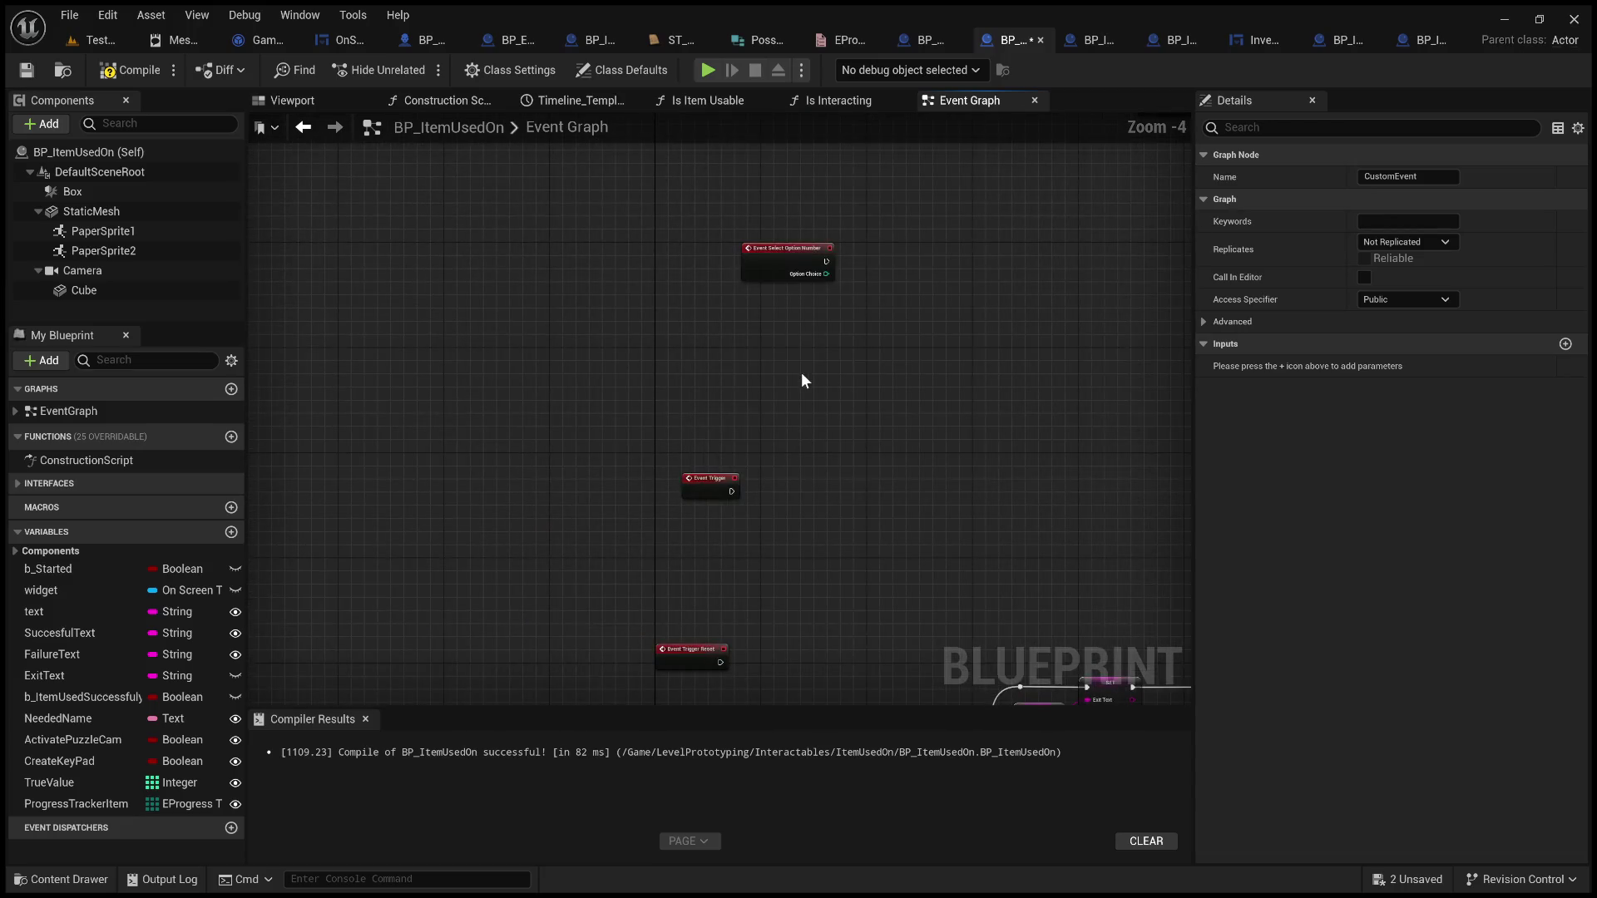
{"action": "mouse_move", "coordinate": [826, 325]}
{"action": "left_mouse_down"}
{"action": "mouse_move", "coordinate": [788, 616]}
{"action": "mouse_move", "coordinate": [774, 463]}
{"action": "mouse_move", "coordinate": [759, 707]}
{"action": "left_mouse_up"}
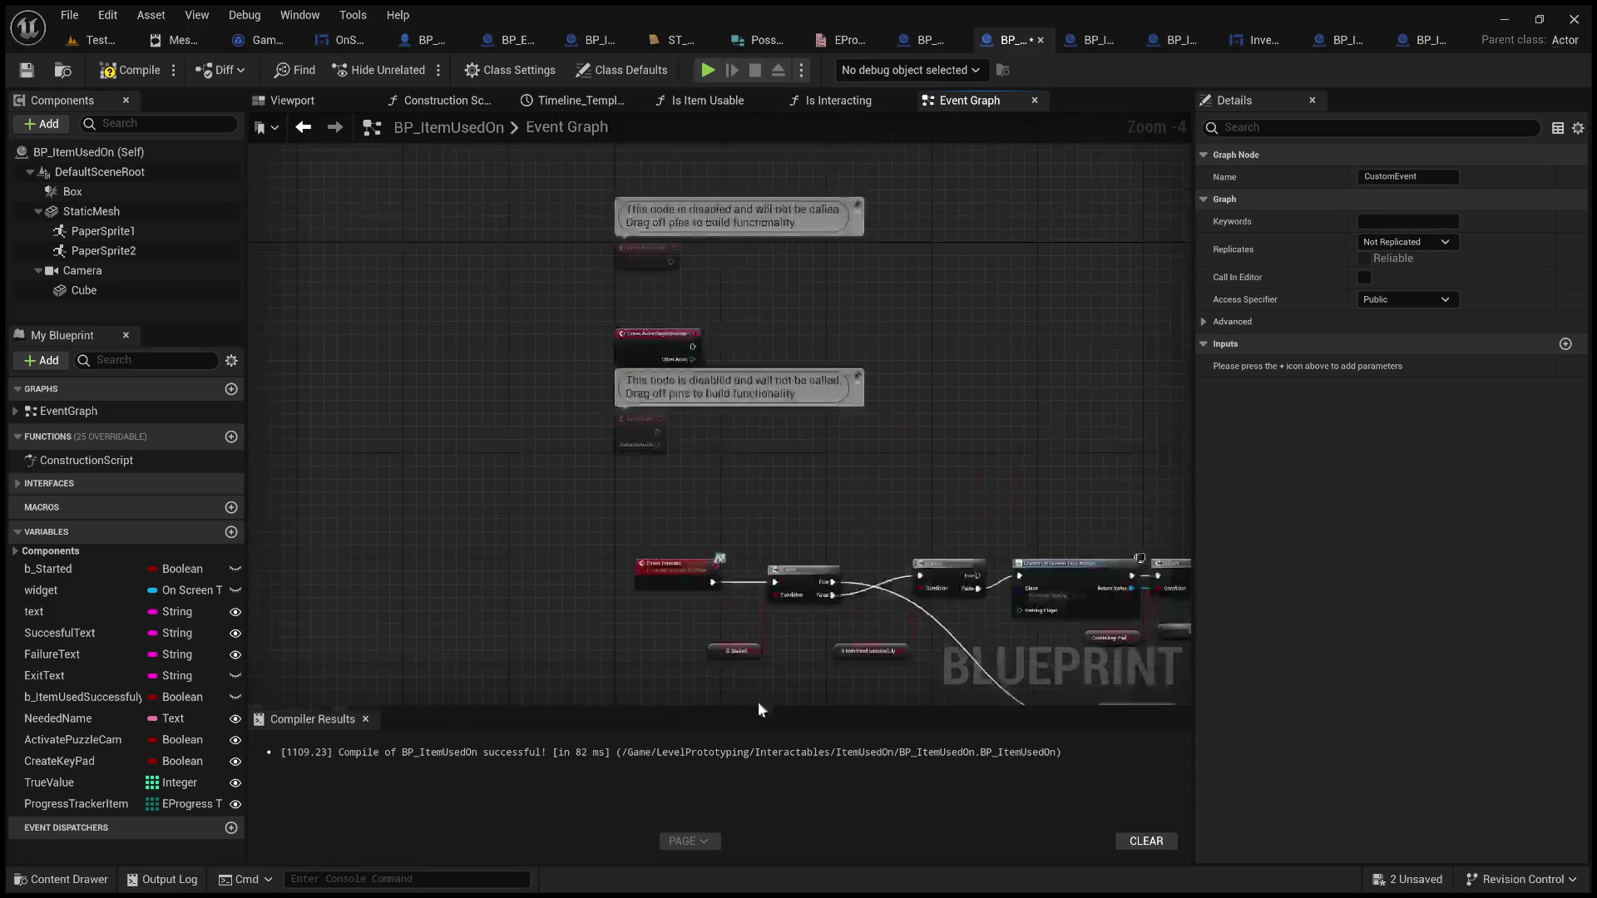
Expand Interfaces in My Blueprint to show the Interaction interface's functions
{"action": "left_click", "coordinate": [24, 483]}
{"action": "left_click", "coordinate": [25, 502]}
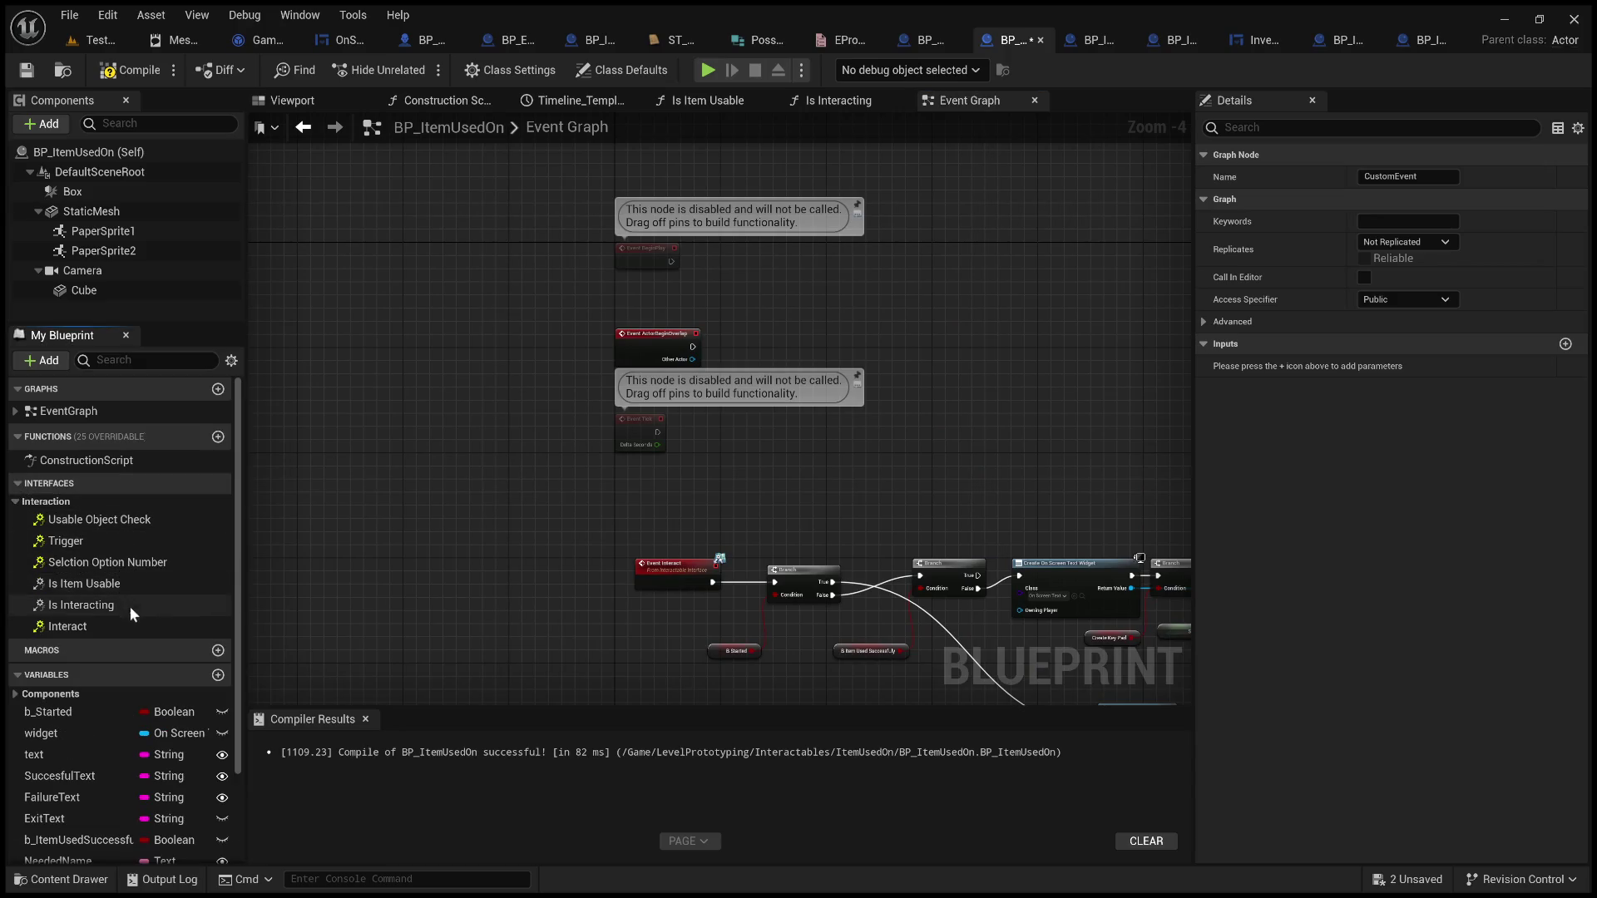
{"action": "mouse_move", "coordinate": [683, 458]}
{"action": "left_mouse_down"}
{"action": "mouse_move", "coordinate": [616, 570]}
{"action": "mouse_move", "coordinate": [542, 274]}
{"action": "left_mouse_up"}
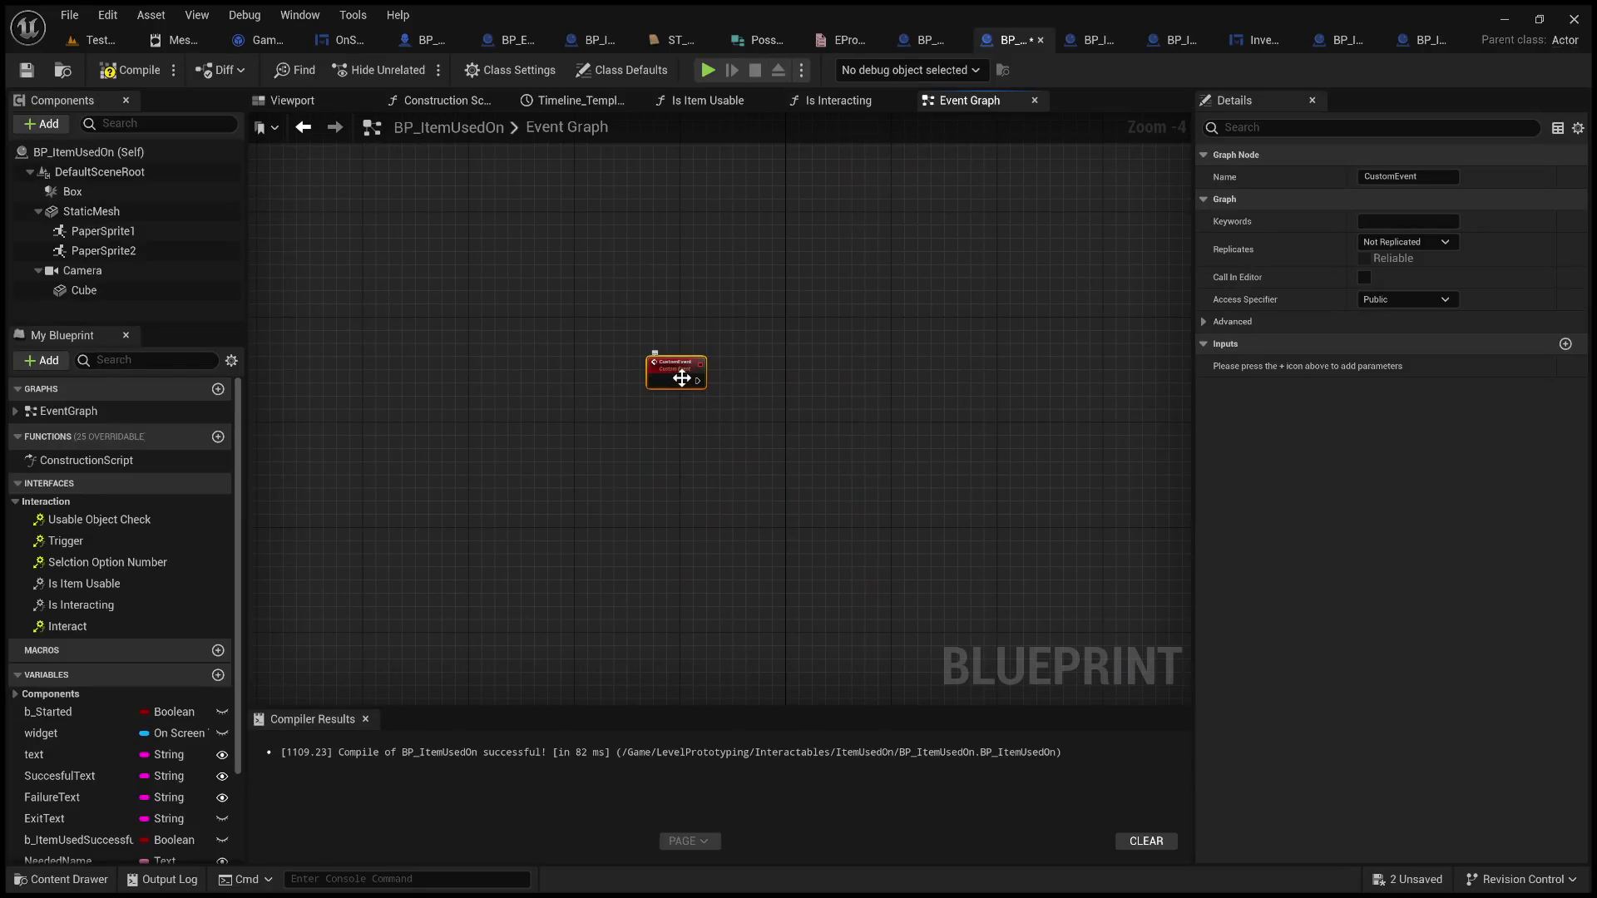
Name the custom event SuccessfulInteraction in Details, after trying EventTriggered and InteractionCompleted
{"action": "left_click", "coordinate": [1356, 170]}
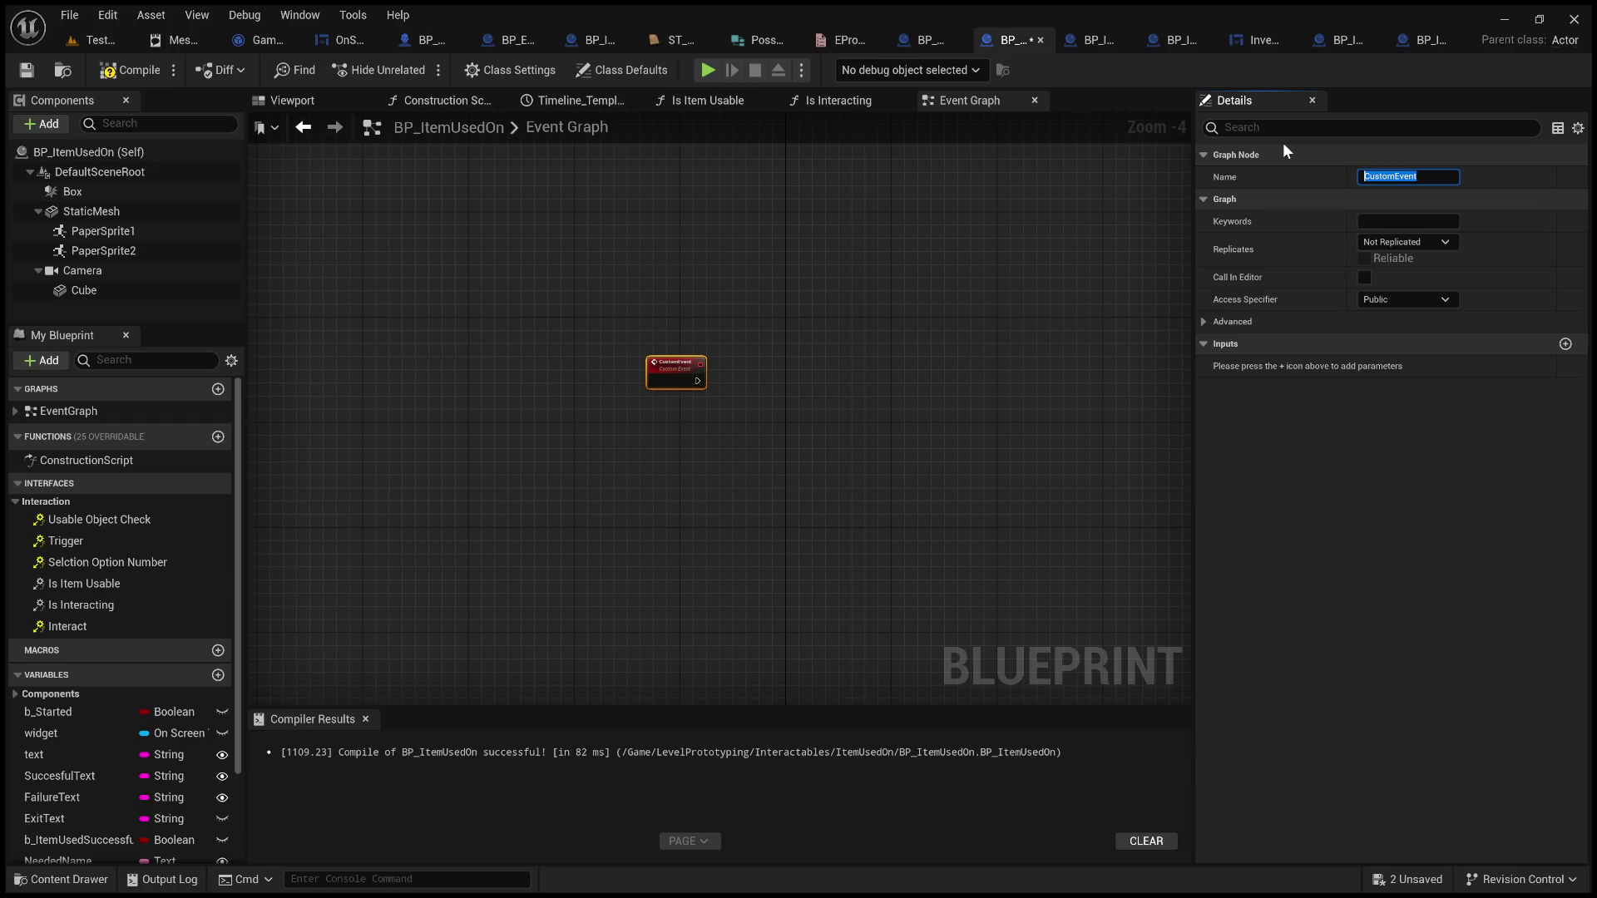
{"action": "type", "text": "Event T"}
{"action": "key", "text": "BackSpace"}
{"action": "key", "text": "BackSpace"}
{"action": "type", "text": "Triggered"}
{"action": "key", "text": "BackSpace"}
{"action": "key", "text": "BackSpace"}
{"action": "key", "text": "BackSpace"}
{"action": "type", "text": "Interaction"}
{"action": "key", "text": "BackSpace"}
{"action": "key", "text": "BackSpace"}
{"action": "key", "text": "BackSpace"}
{"action": "type", "text": "Interaction"}
{"action": "type", "text": "Complere"}
{"action": "key", "text": "BackSpace"}
{"action": "key", "text": "BackSpace"}
{"action": "type", "text": "ted"}
{"action": "key", "text": "BackSpace"}
{"action": "key", "text": "BackSpace"}
{"action": "key", "text": "BackSpace"}
{"action": "key", "text": "BackSpace"}
{"action": "key", "text": "BackSpace"}
{"action": "key", "text": "BackSpace"}
{"action": "type", "text": "Successf"}
{"action": "type", "text": "ulInterac"}
{"action": "type", "text": "tion"}
{"action": "key", "text": "Return"}
Rewire the Timeline's Finished output into the Cast To GameInstance_LevelMaster node
{"action": "scroll", "coordinate": [826, 500], "scroll_direction": "up", "scroll_amount": 1}
{"action": "scroll", "coordinate": [845, 375], "scroll_direction": "up", "scroll_amount": 1}
{"action": "scroll", "coordinate": [859, 336], "scroll_direction": "down", "scroll_amount": 5}
{"action": "left_click_drag", "start_coordinate": [828, 452], "coordinate": [428, 645]}
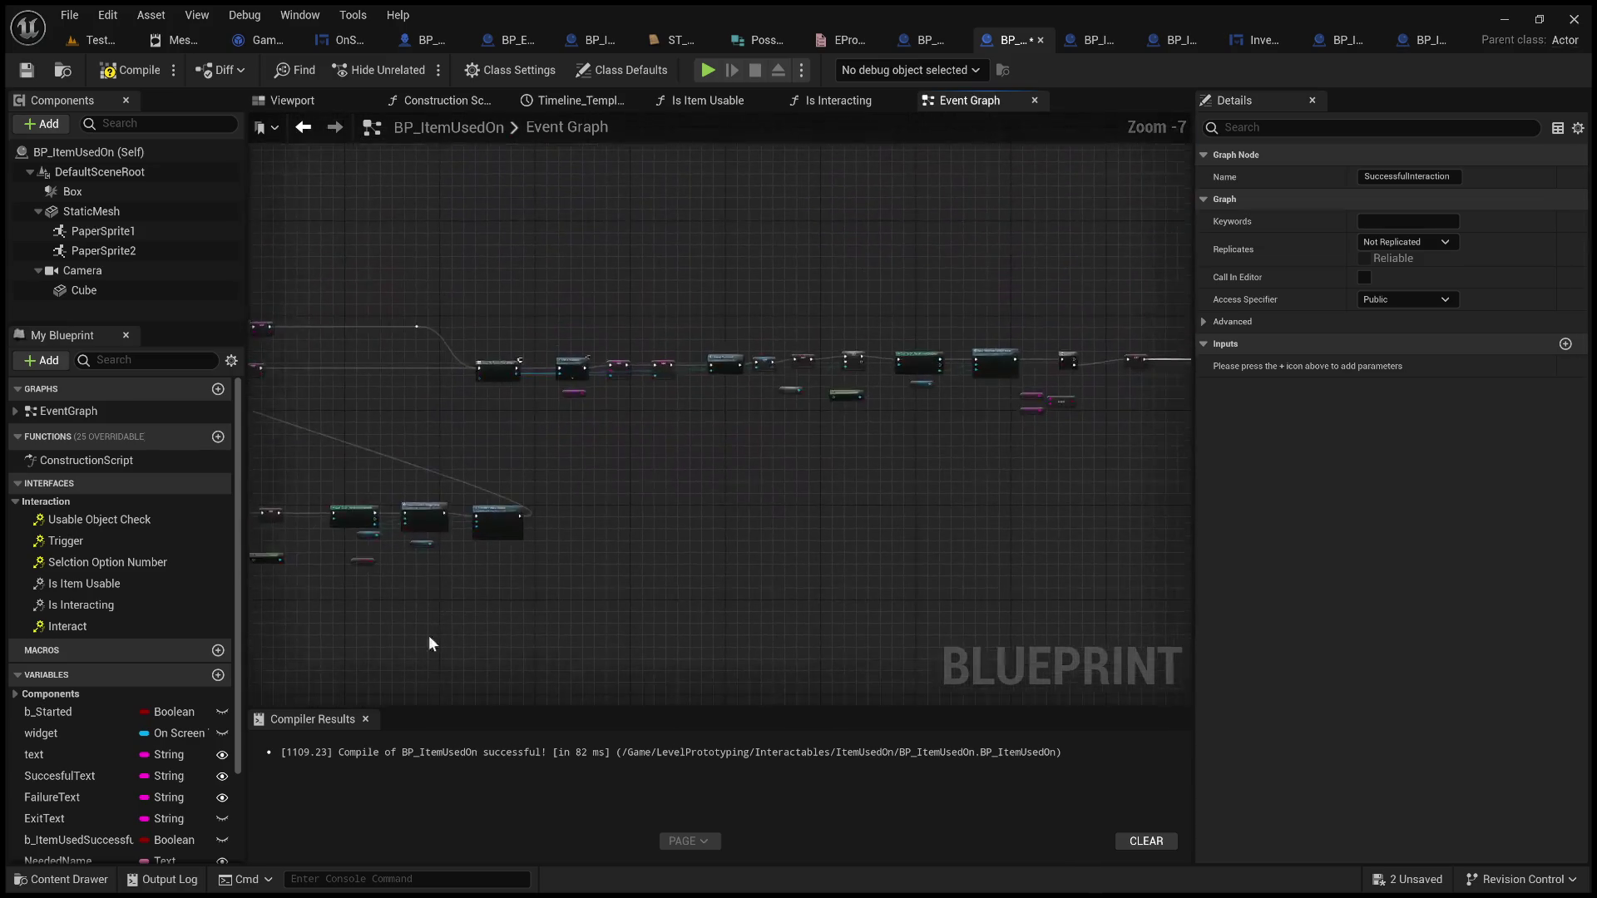
{"action": "left_click_drag", "start_coordinate": [924, 524], "coordinate": [560, 535]}
{"action": "scroll", "coordinate": [863, 477], "scroll_direction": "up", "scroll_amount": 3}
{"action": "left_click_drag", "start_coordinate": [876, 460], "coordinate": [752, 690]}
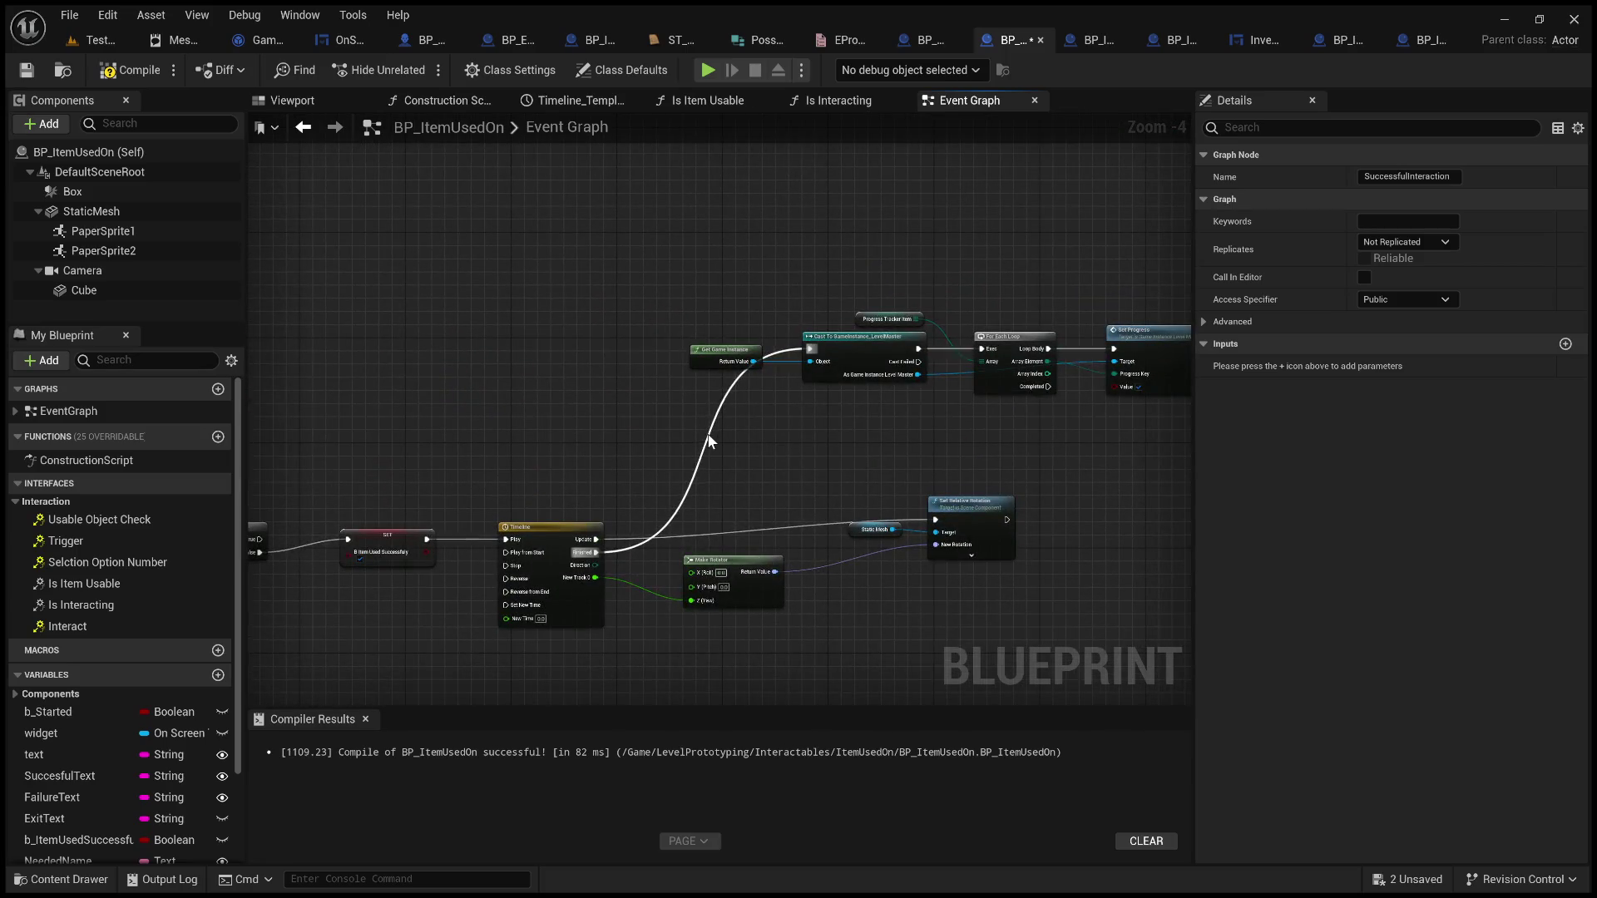
{"action": "double_click", "coordinate": [707, 433]}
{"action": "key", "text": "Delete"}
{"action": "mouse_move", "coordinate": [704, 439]}
{"action": "left_mouse_down"}
{"action": "mouse_move", "coordinate": [821, 451]}
{"action": "mouse_move", "coordinate": [753, 533]}
{"action": "left_mouse_up"}
{"action": "scroll", "coordinate": [903, 437], "scroll_direction": "up", "scroll_amount": 3}
{"action": "left_click_drag", "start_coordinate": [639, 590], "coordinate": [1020, 235]}
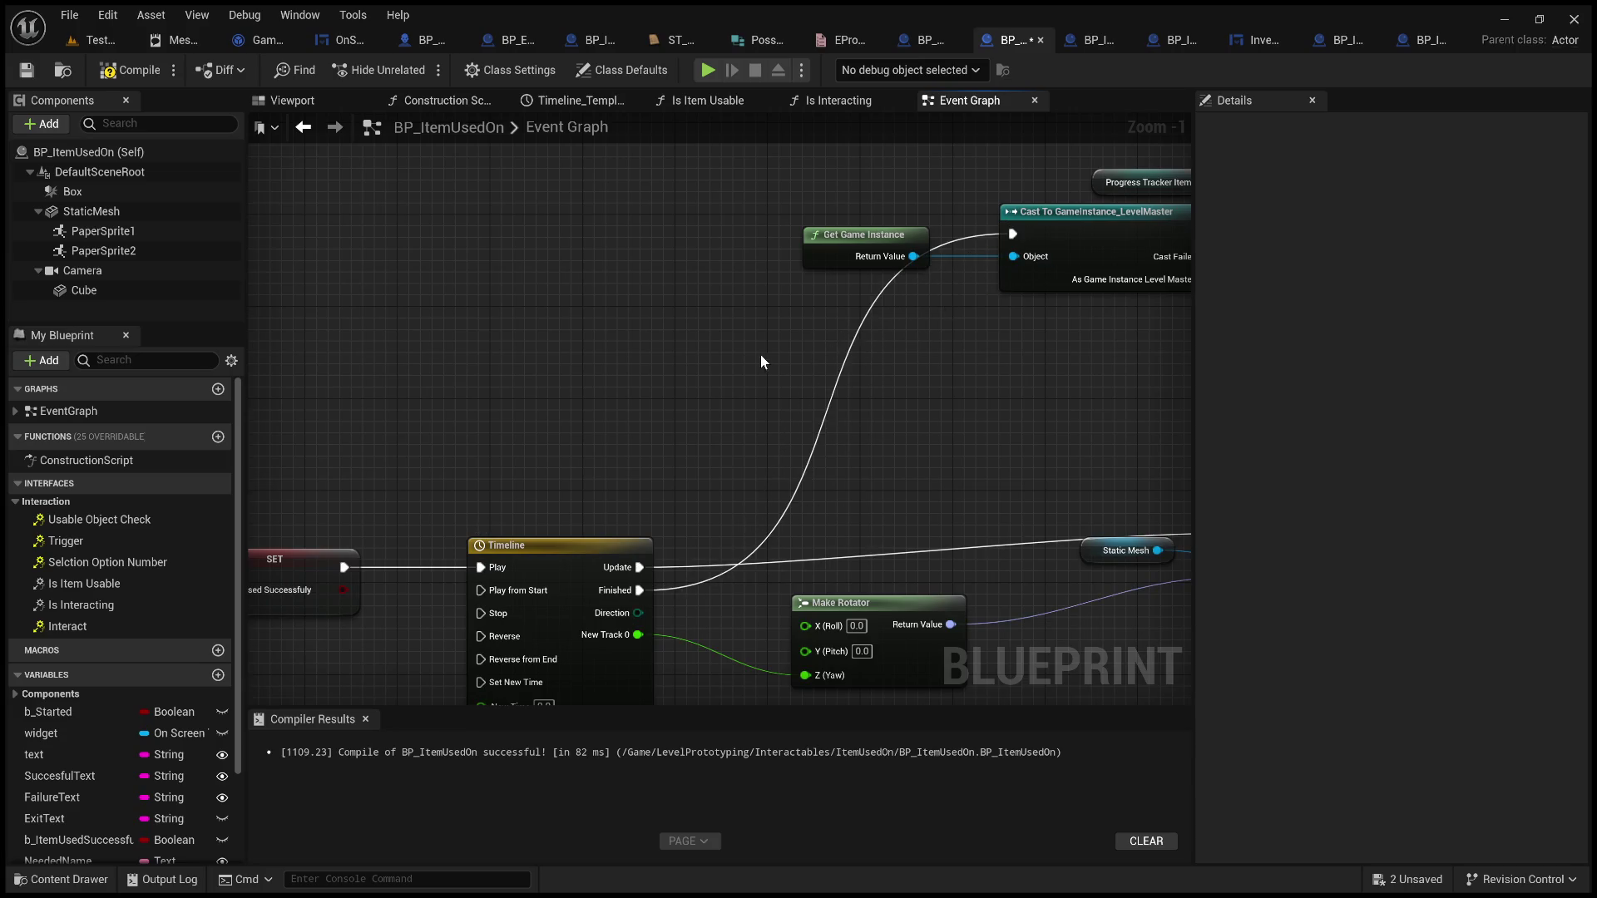
{"action": "left_click_drag", "start_coordinate": [761, 354], "coordinate": [899, 285]}
Add a reroute point on the SET-to-Timeline wire and marquee-select the right-side nodes
{"action": "scroll", "coordinate": [870, 313], "scroll_direction": "down", "scroll_amount": 1}
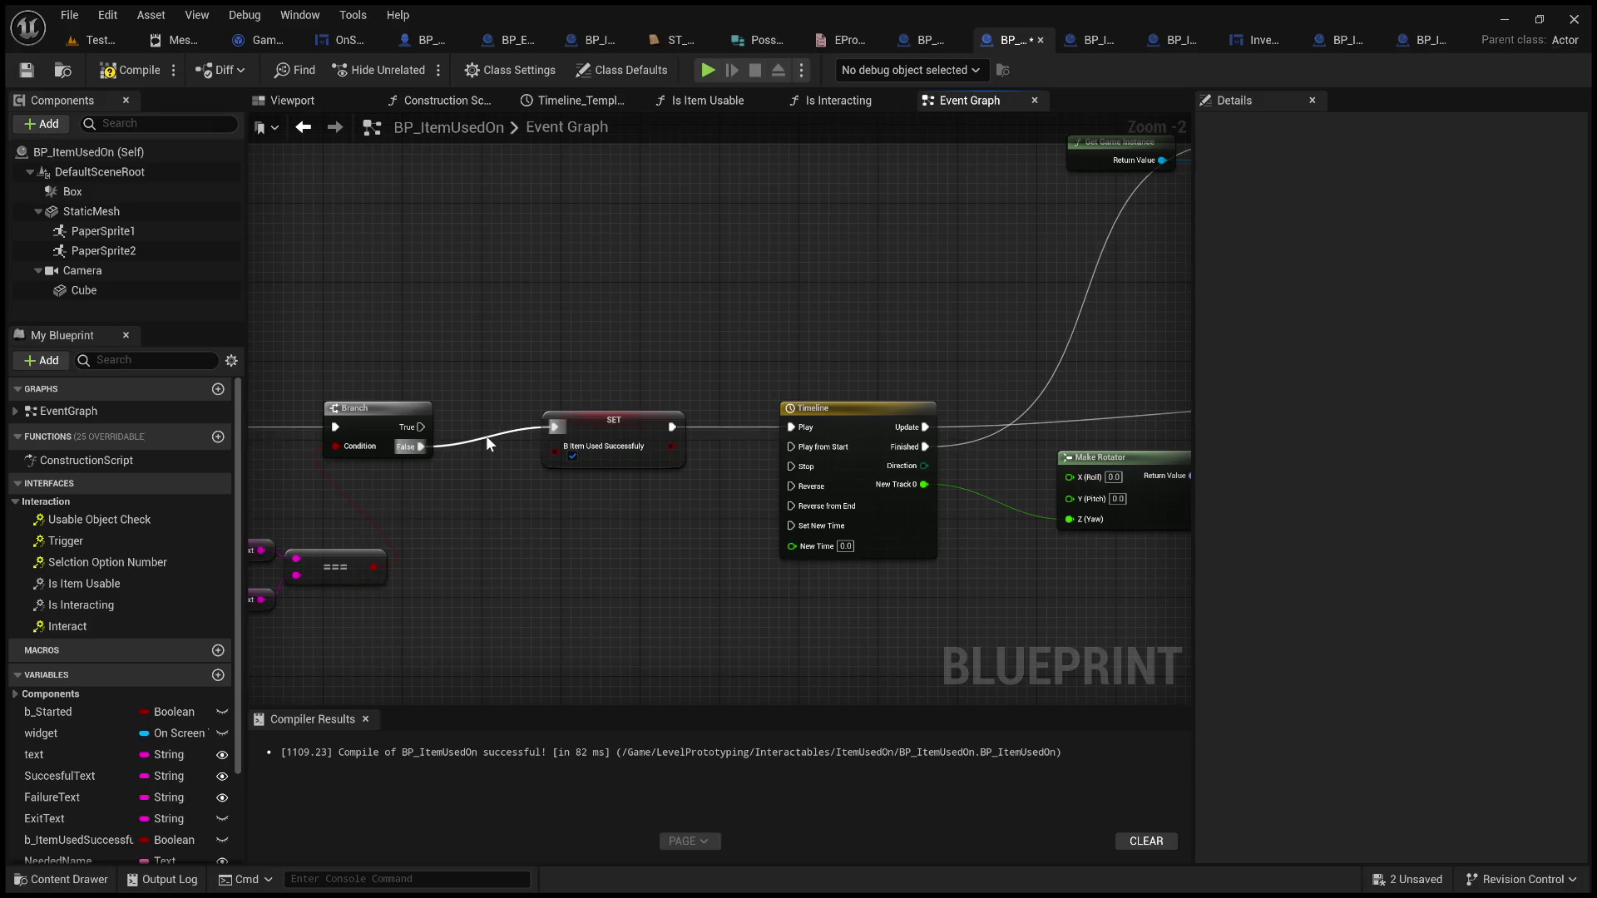
{"action": "double_click", "coordinate": [742, 427]}
{"action": "scroll", "coordinate": [742, 422], "scroll_direction": "down", "scroll_amount": 4}
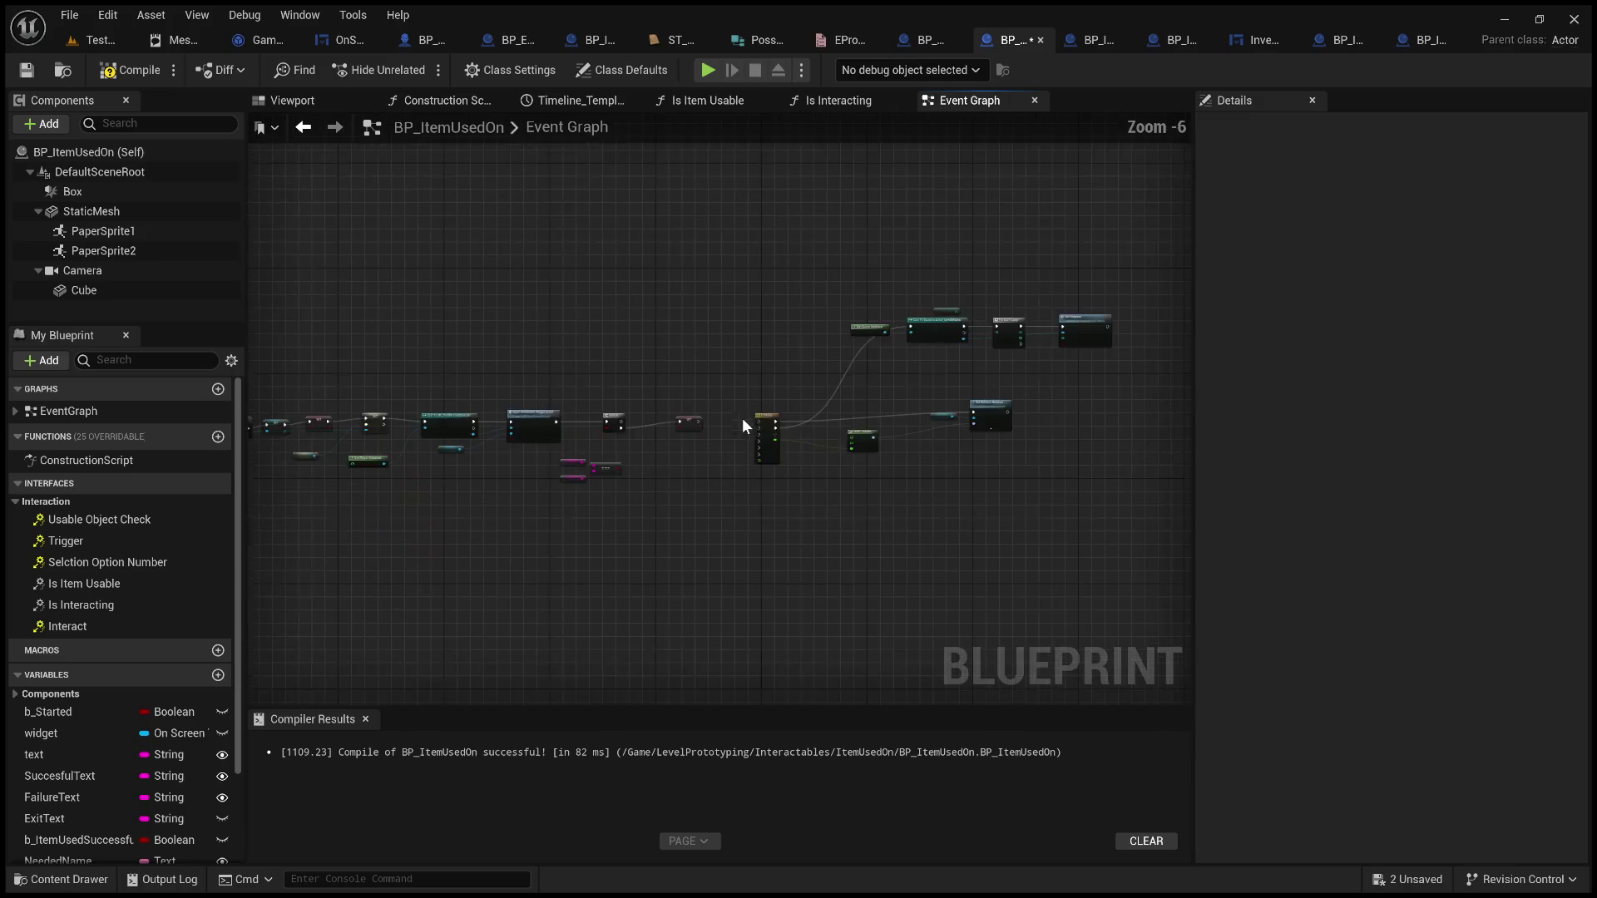
{"action": "mouse_move", "coordinate": [975, 511]}
{"action": "left_mouse_down"}
{"action": "mouse_move", "coordinate": [632, 302]}
{"action": "mouse_move", "coordinate": [610, 308]}
{"action": "left_mouse_up"}
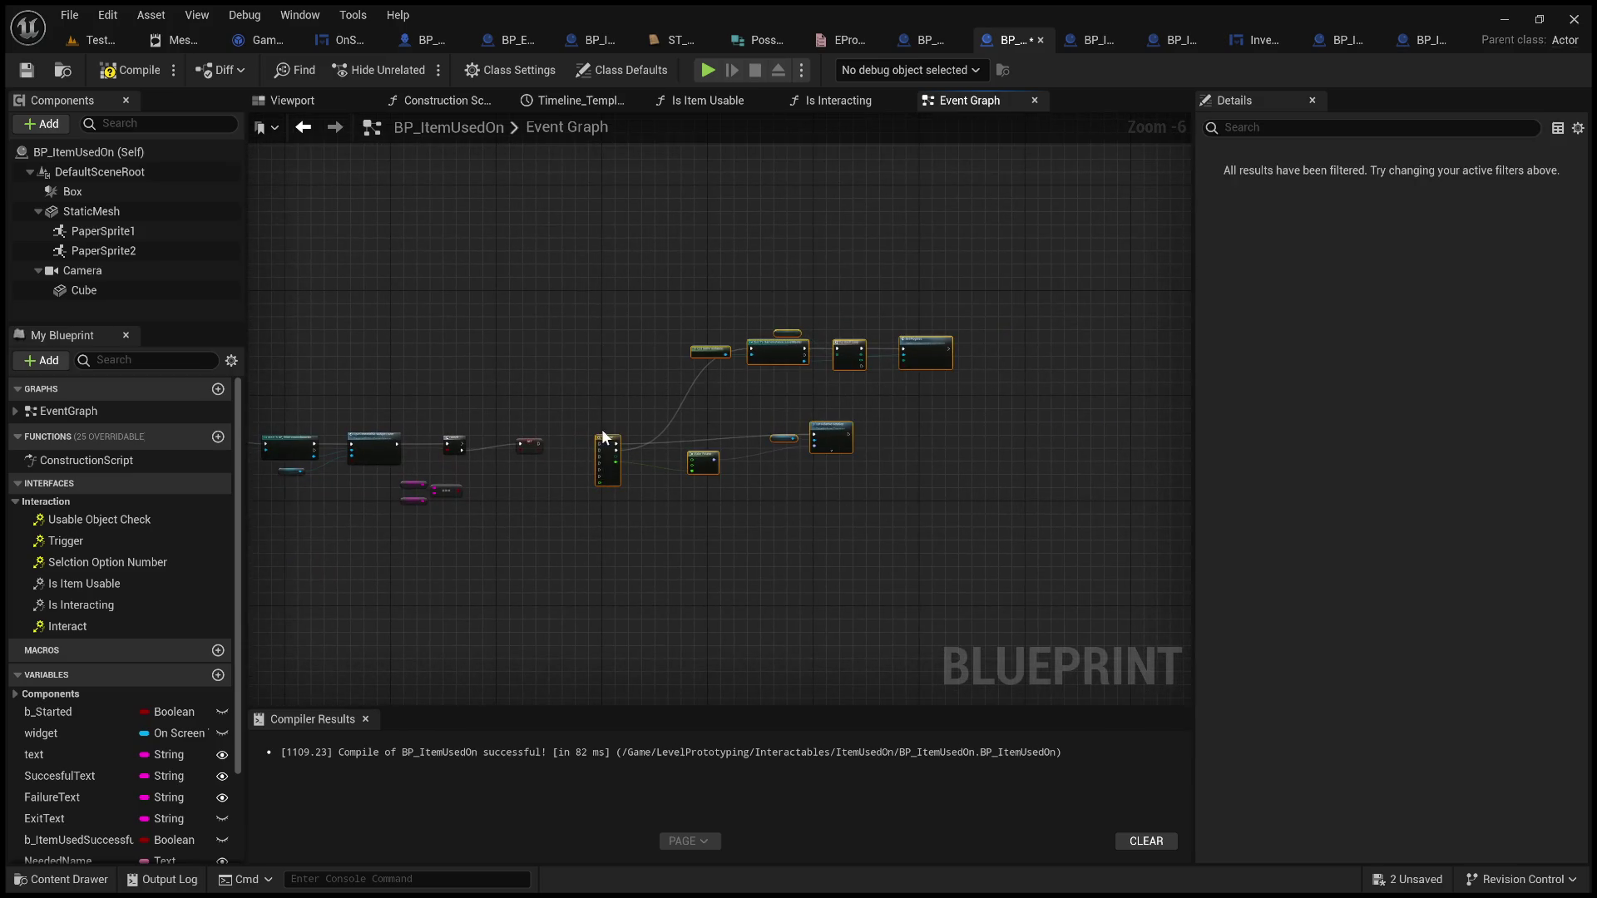